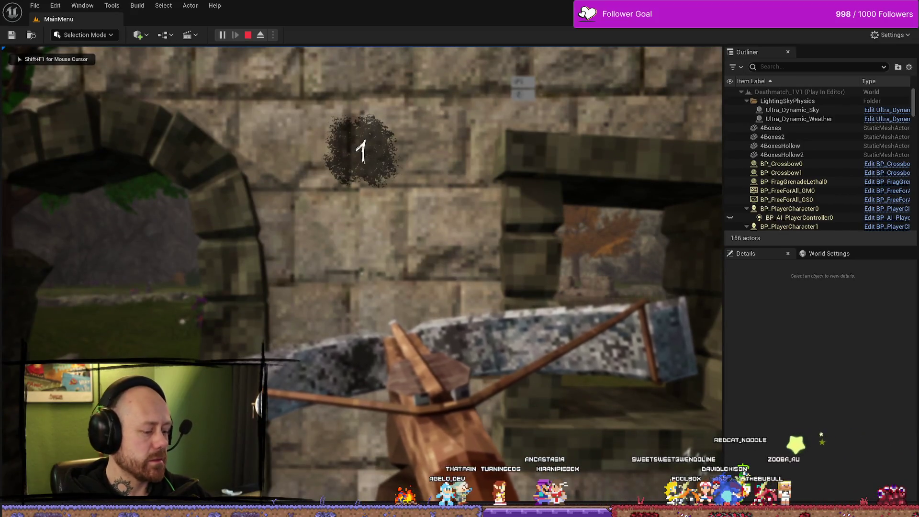
- Walk out through the arch, then stop the playtest to show the 12 None Save Stats errors
key("w")
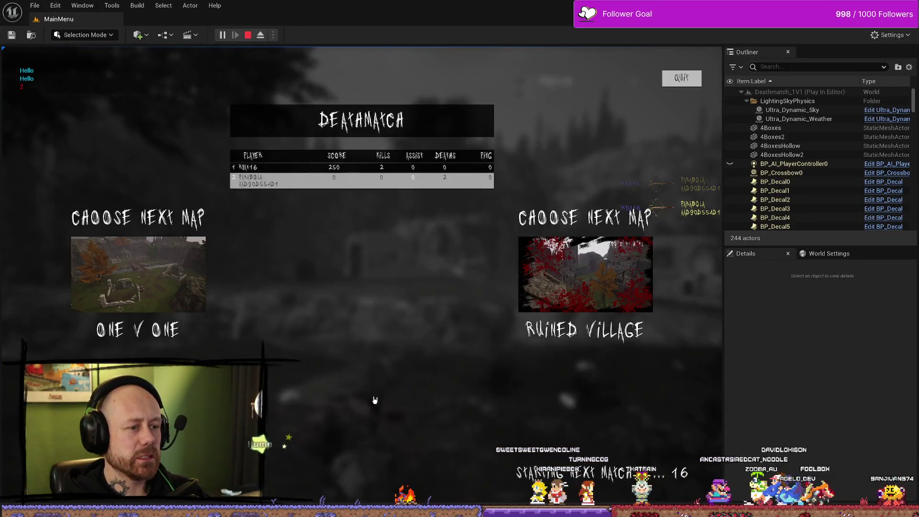
key("Escape")
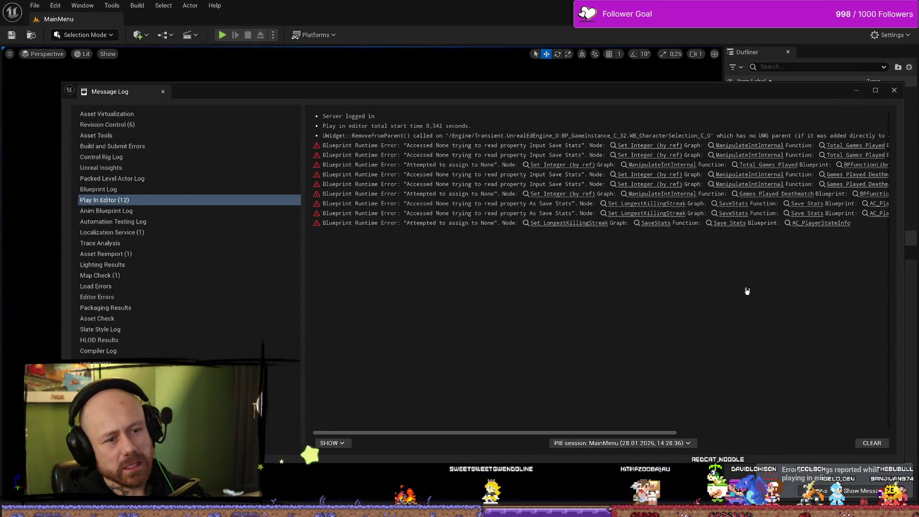
- Close the Message Log and move WB_EndGameScoresFreeForAll's Cast, Get Component and Get Player State nodes left
left_click(893, 90)
key("ctrl+space")
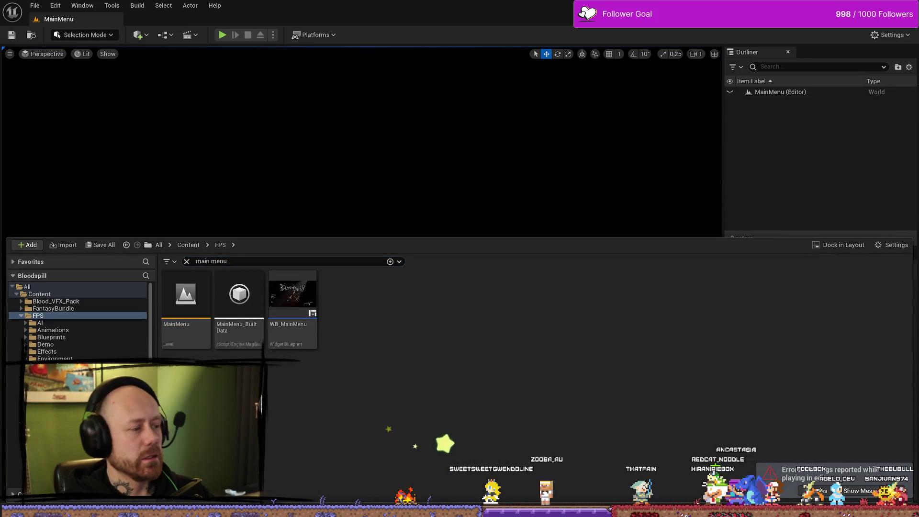
key("alt+Tab")
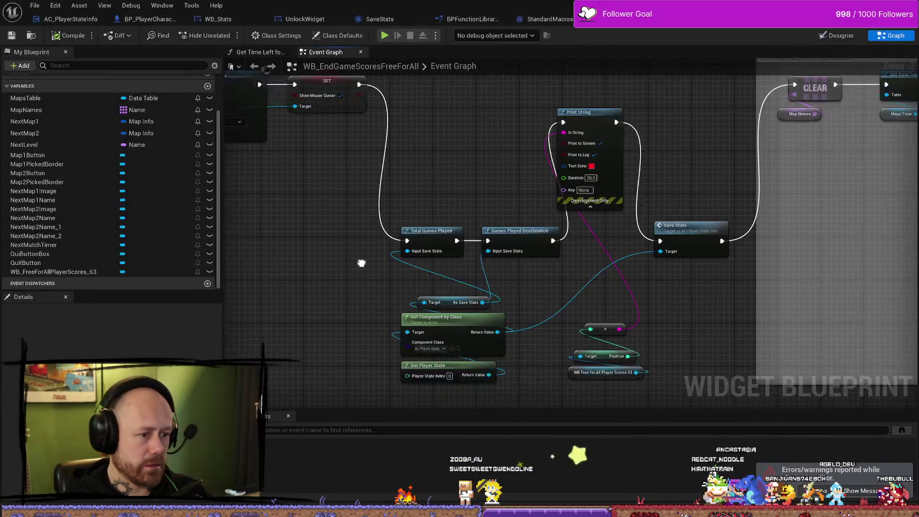
scroll(364, 261, "down", 3)
scroll(383, 257, "up", 4)
left_click_drag(330, 210, 510, 325)
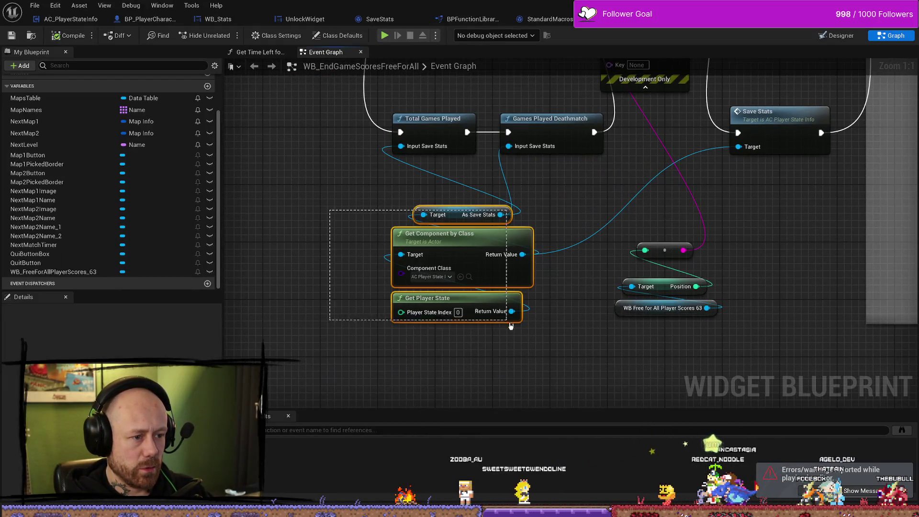
left_click_drag(445, 220, 369, 211)
- Review the map-choosing, Branch and UpdatePlayerScoreInfo nodes, then return to the save stats nodes
scroll(541, 297, "down", 2)
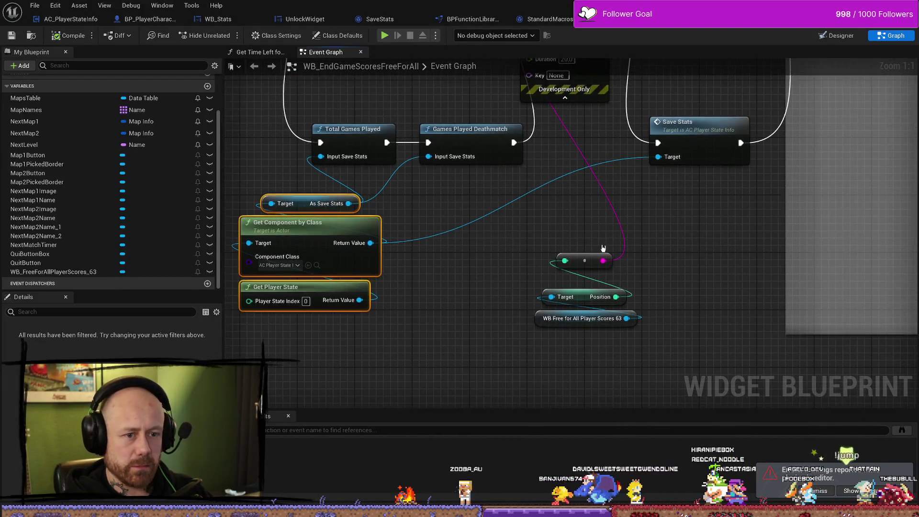
left_click(548, 283)
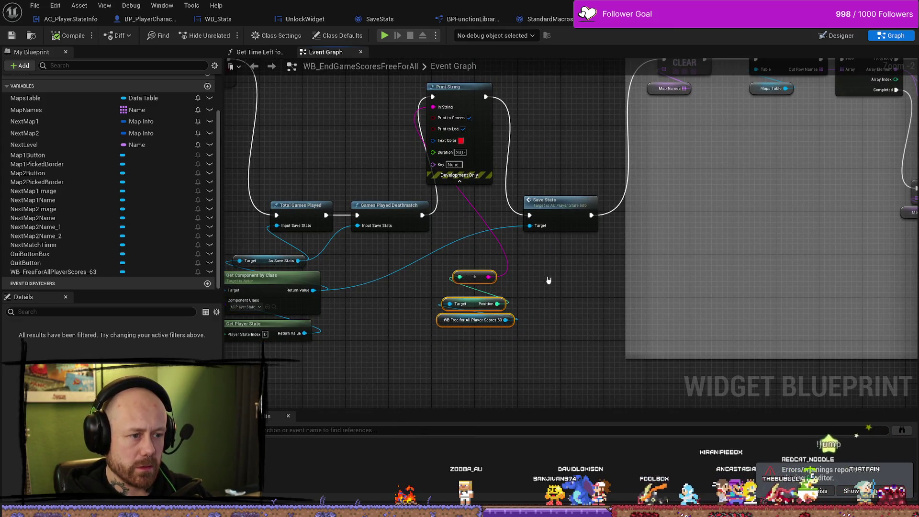
scroll(554, 293, "up", 1)
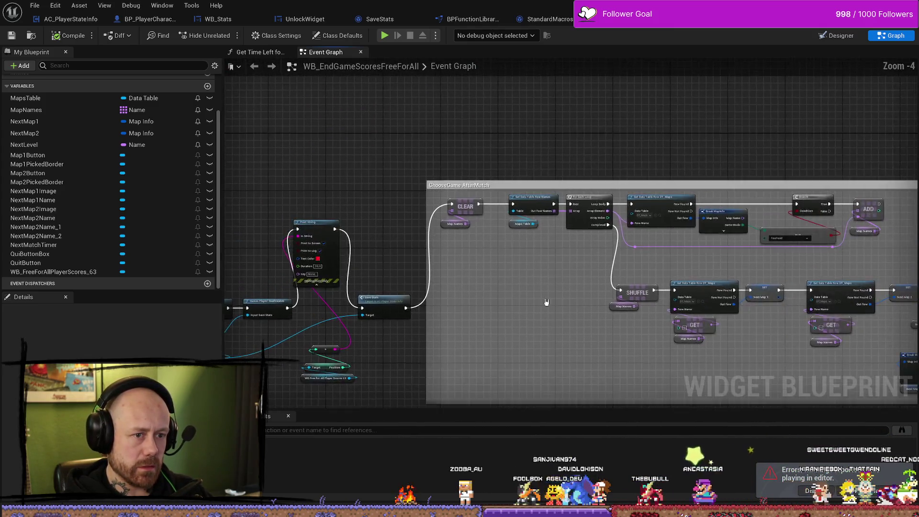
mouse_move(626, 287)
left_mouse_down()
mouse_move(509, 293)
mouse_move(529, 266)
mouse_move(554, 286)
left_mouse_up()
mouse_move(580, 249)
left_mouse_down()
mouse_move(668, 238)
mouse_move(450, 224)
left_mouse_up()
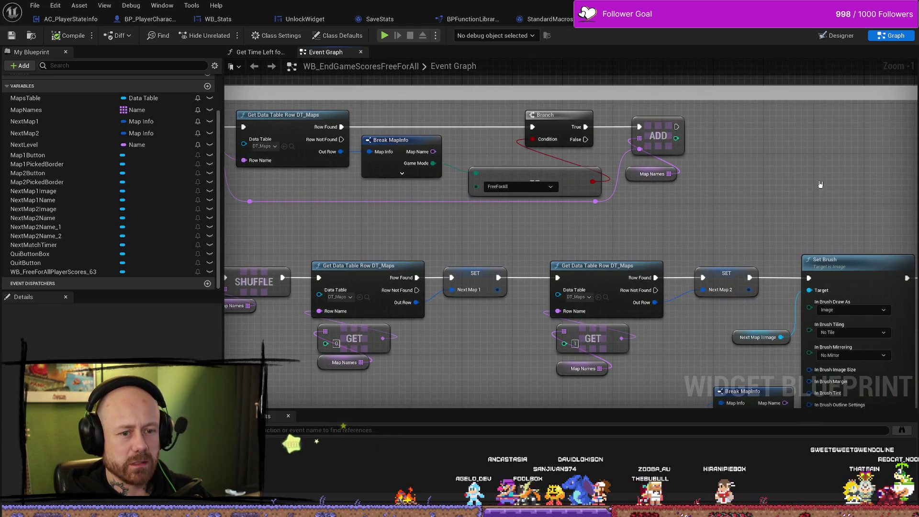
scroll(821, 184, "down", 3)
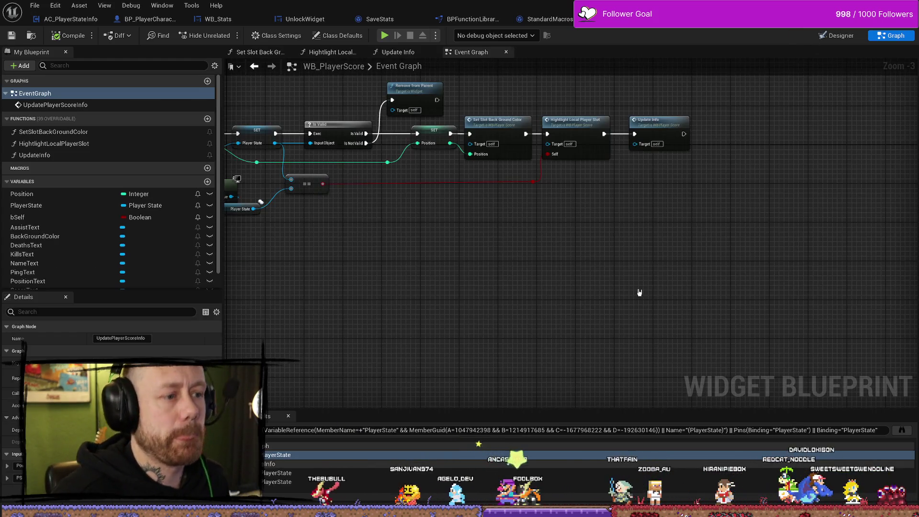
left_click_drag(640, 292, 868, 253)
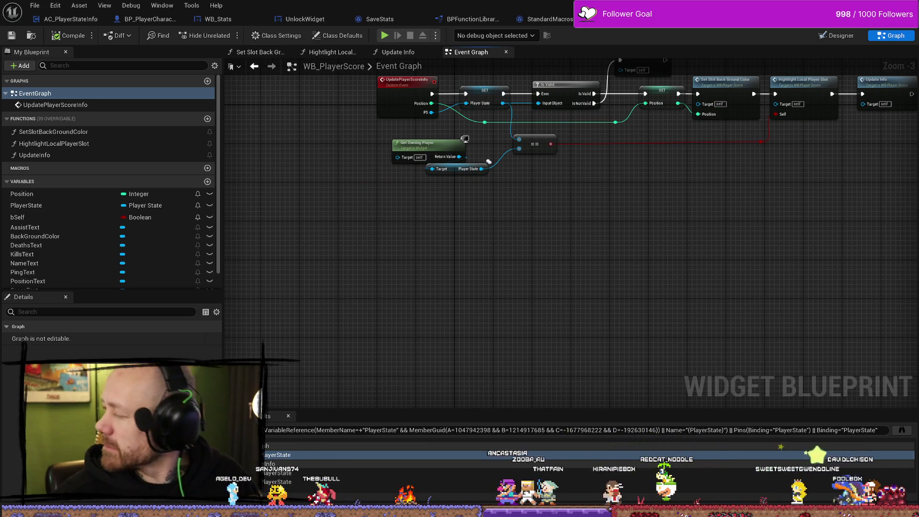
key("ctrl+Tab")
mouse_move(404, 229)
left_mouse_down()
mouse_move(518, 213)
mouse_move(686, 211)
left_mouse_up()
scroll(477, 280, "up", 4)
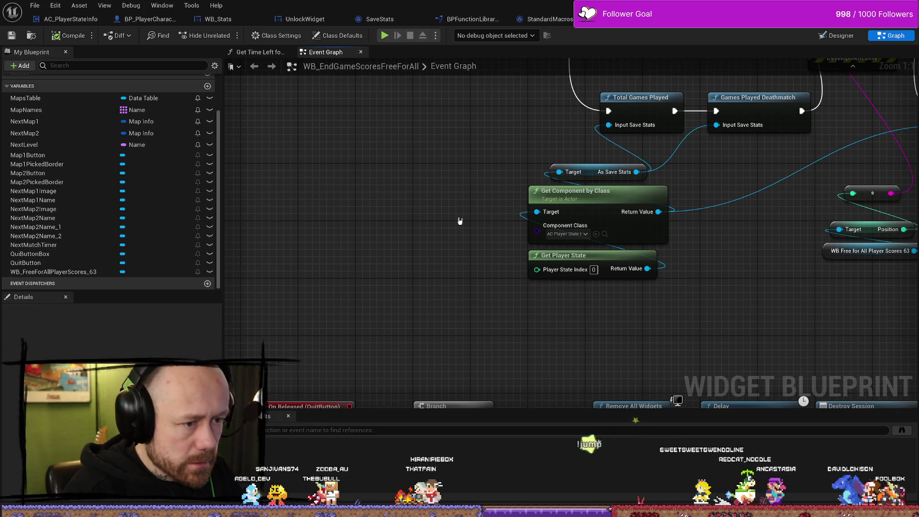
right_click(445, 253)
- Add a Get Owning Player node and delete the index-based Get Player State node
type("get owning pla")
key("Return")
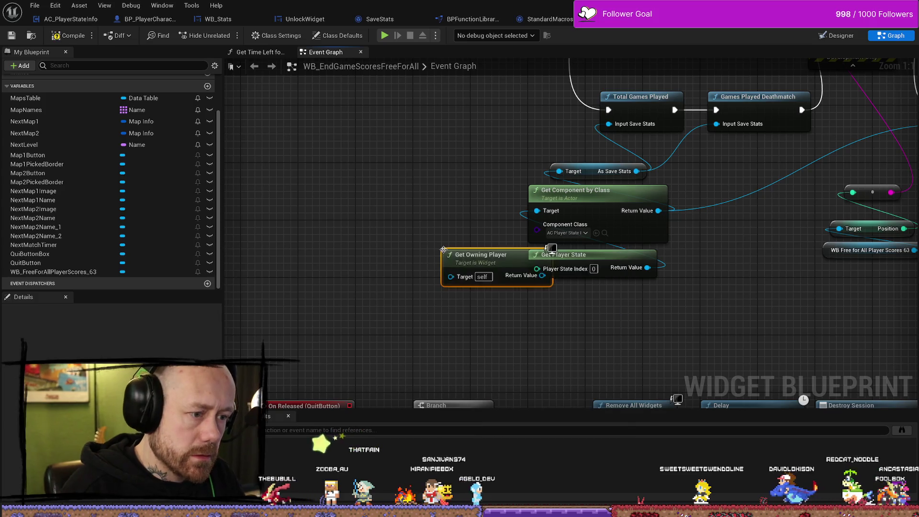
left_click_drag(450, 256, 390, 302)
left_click(605, 258)
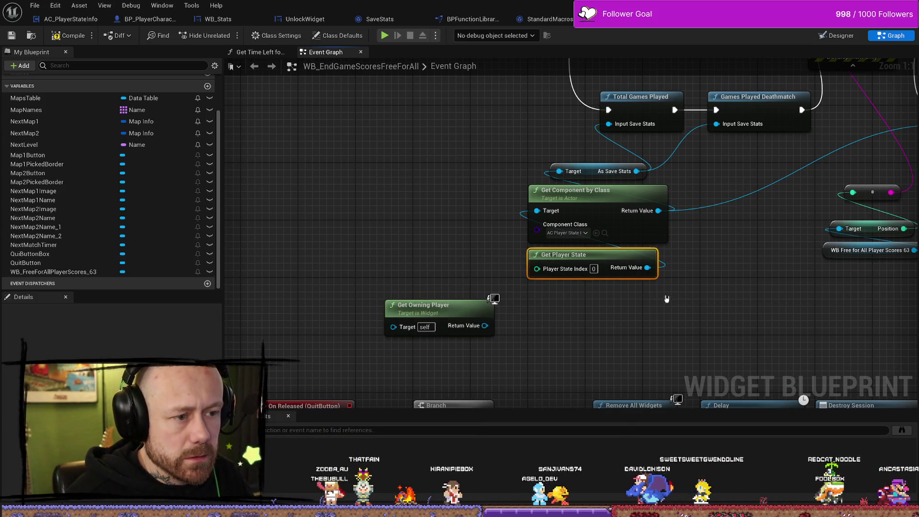
key("Delete")
- Add Get Player State from the owning player and wire it into Get Component by Class Target
left_click_drag(485, 326, 545, 317)
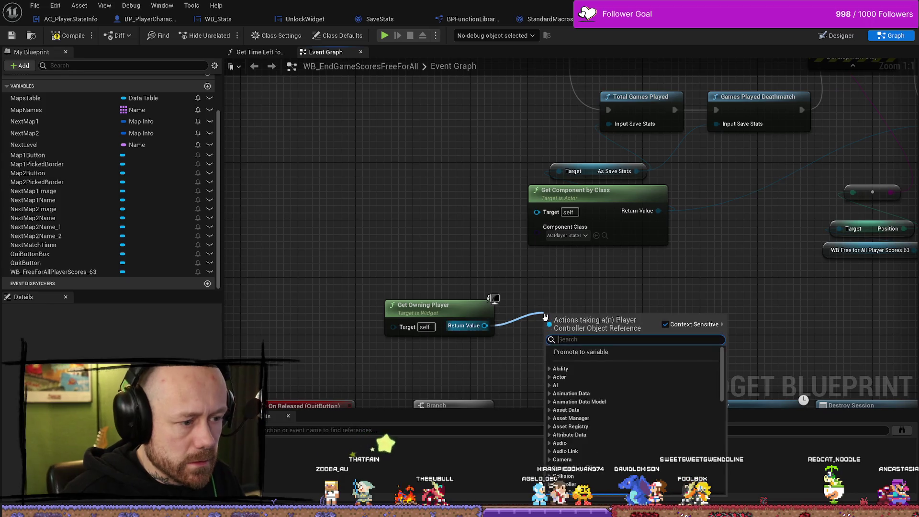
type("playerstate")
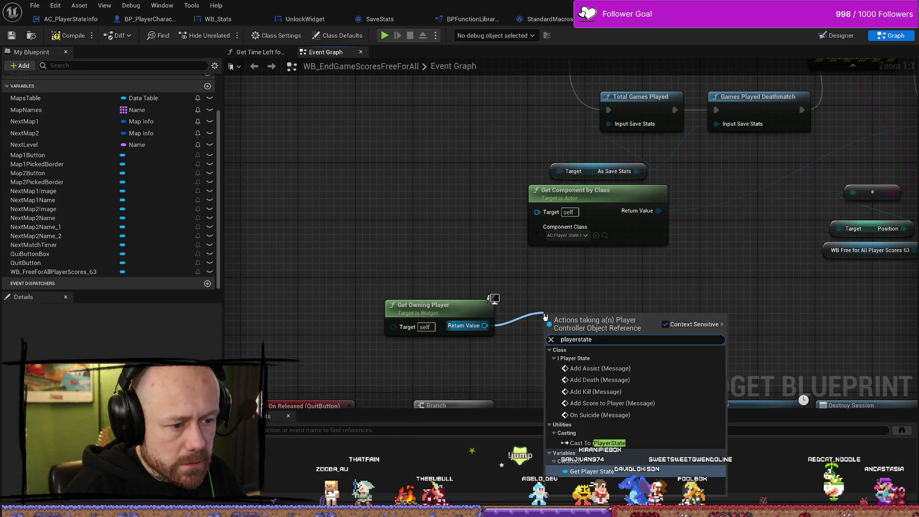
key("Return")
mouse_move(625, 315)
left_mouse_down()
mouse_move(512, 240)
mouse_move(527, 209)
mouse_move(538, 211)
mouse_move(434, 283)
mouse_move(447, 242)
mouse_move(537, 211)
left_mouse_up()
mouse_move(585, 322)
left_mouse_down()
mouse_move(492, 266)
mouse_move(433, 288)
mouse_move(590, 264)
mouse_move(439, 211)
left_mouse_up()
left_click(430, 309, "ctrl")
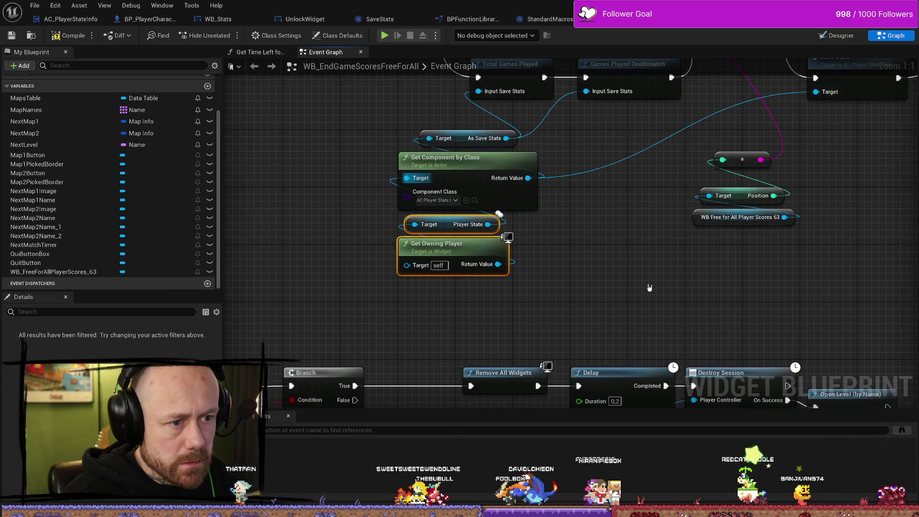
right_click(565, 284)
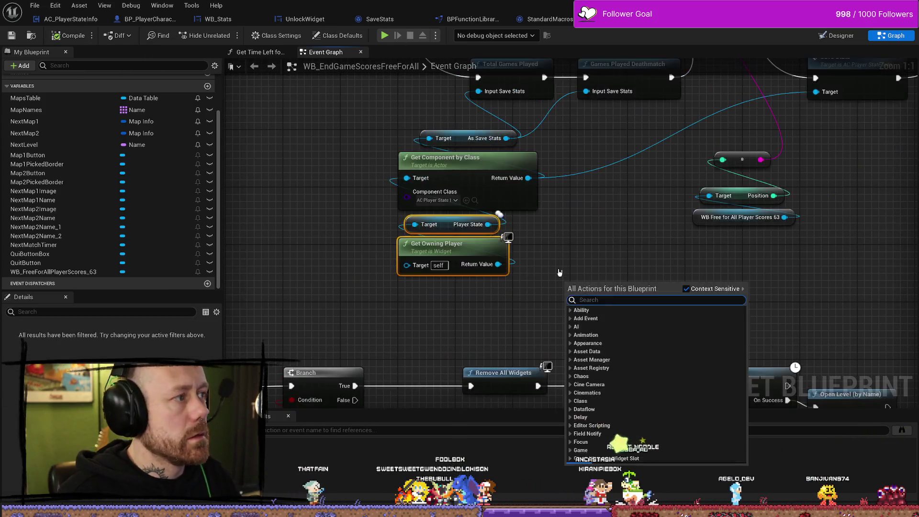
key("Escape")
scroll(584, 221, "down", 4)
left_click_drag(584, 220, 591, 291)
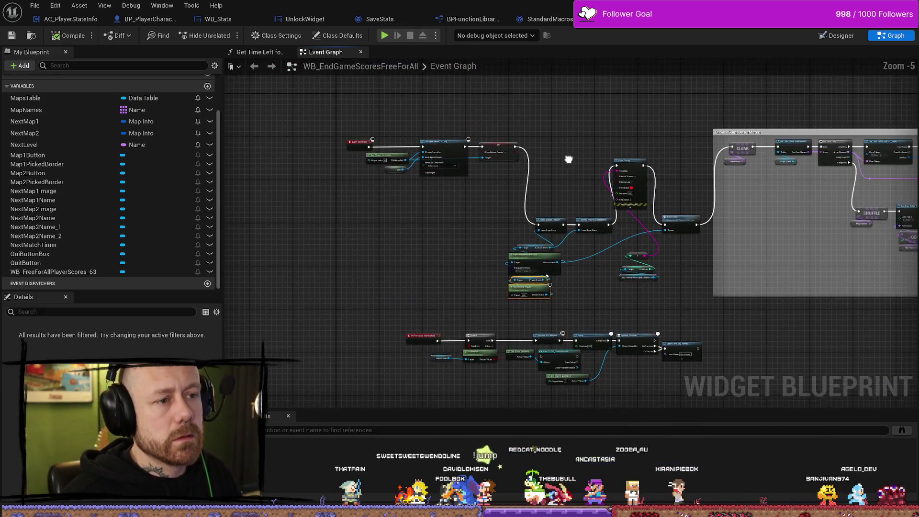
scroll(563, 159, "up", 1)
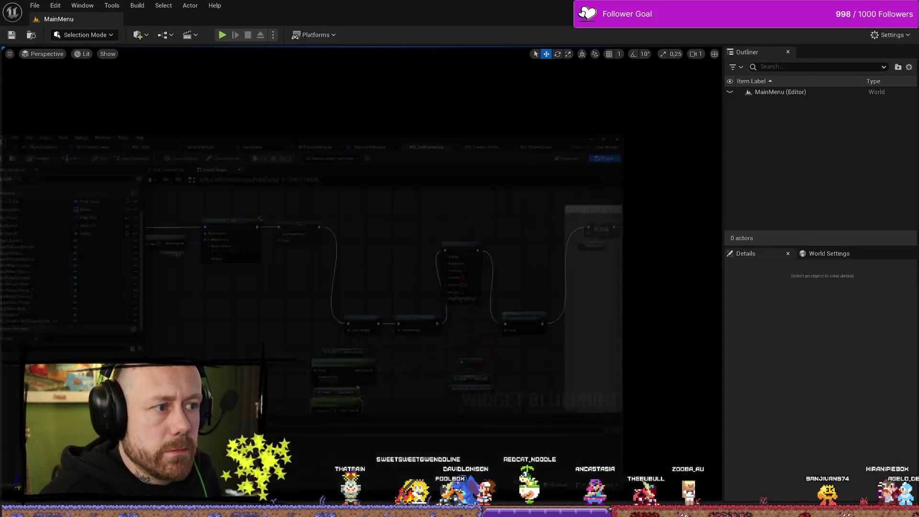
- Launch Play In Editor and start a singleplayer deathmatch on the One V One map
left_click(220, 35)
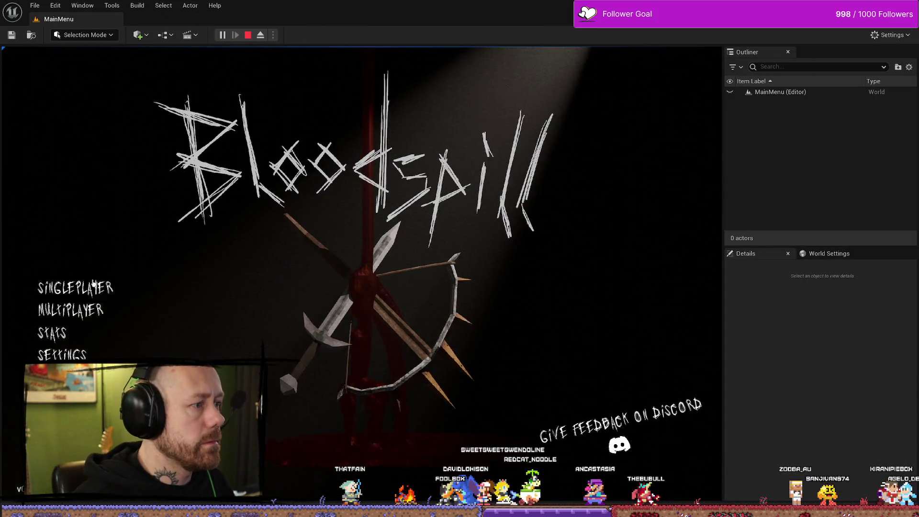
left_click(109, 288)
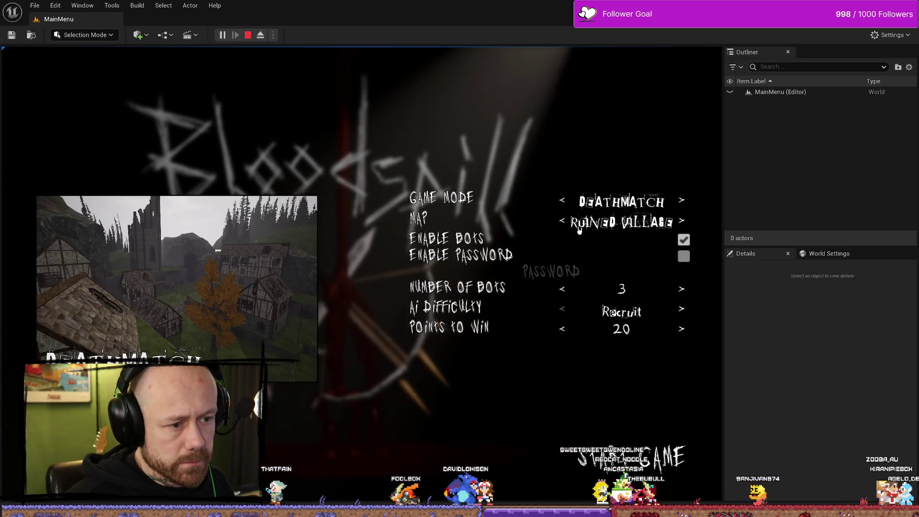
left_click(562, 222)
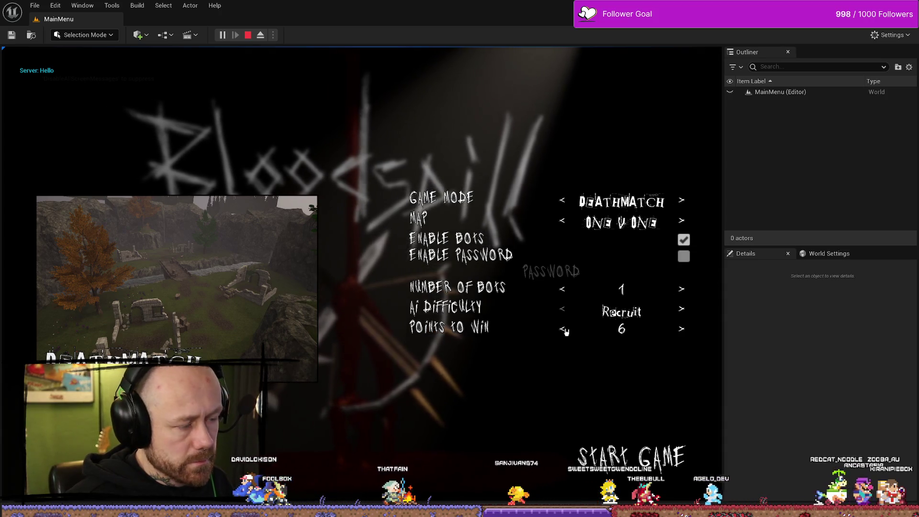
left_click(667, 464)
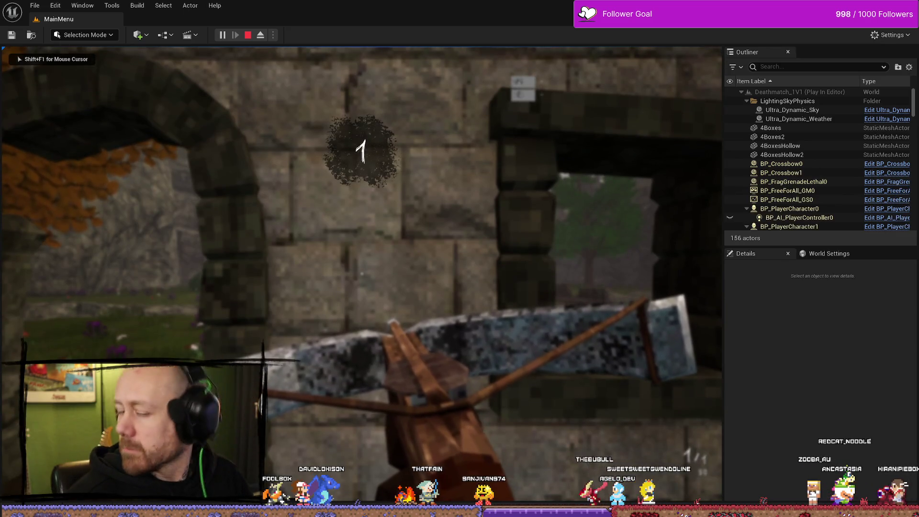
- Cross the bridge toward the ruins, respawn after dying, and stop the session at the scoreboard
mouse_move(362, 274)
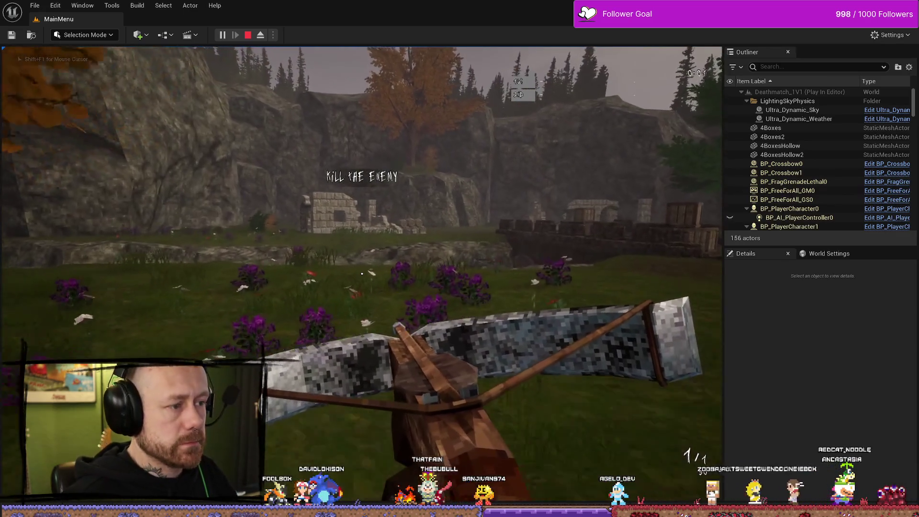
key("w")
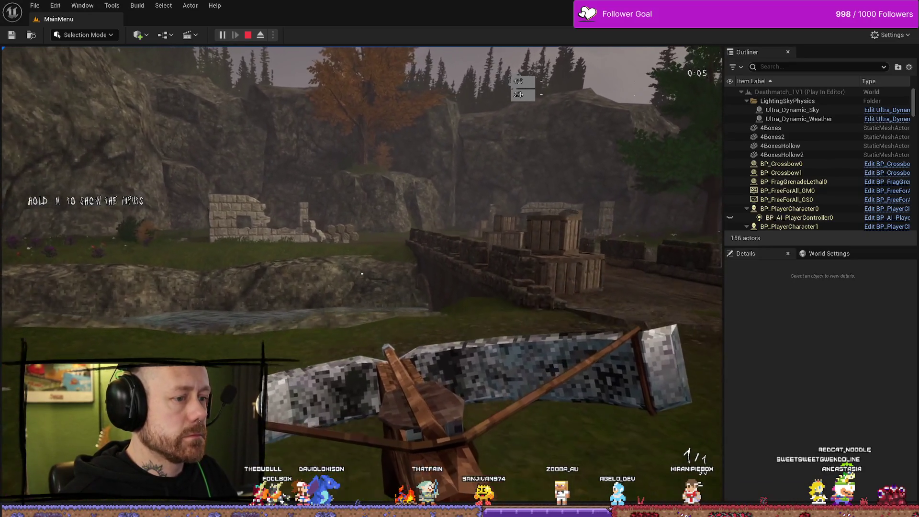
key("w")
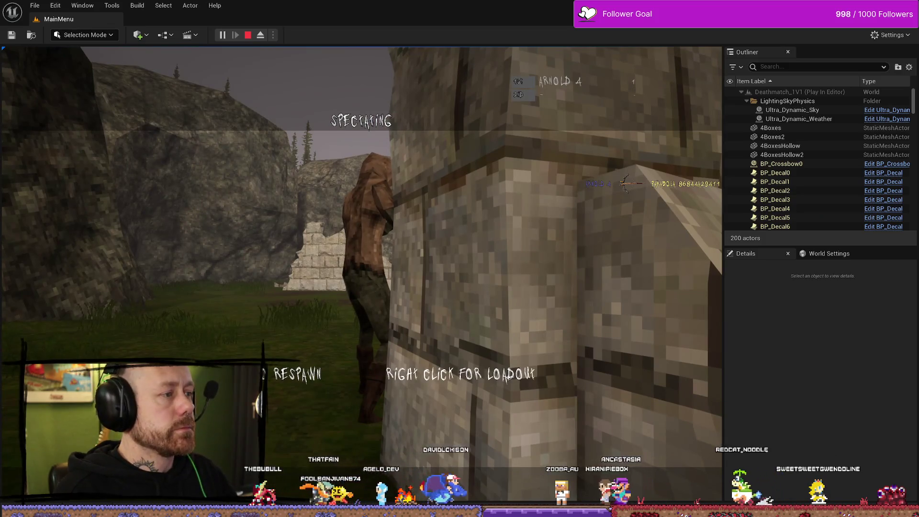
left_click(362, 274)
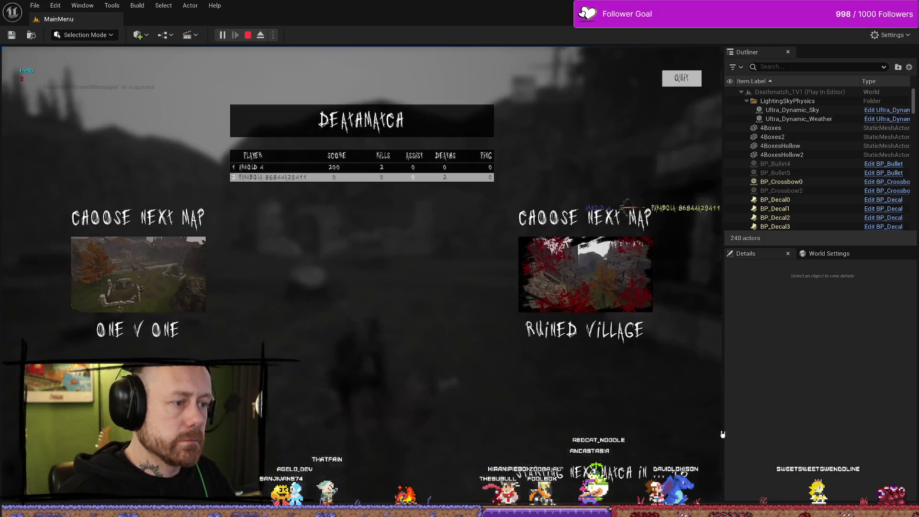
key("Escape")
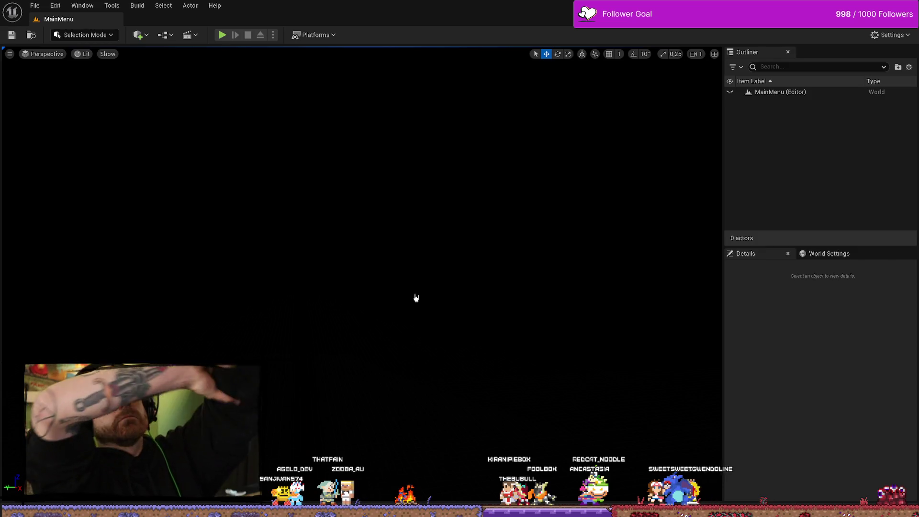
- Start another singleplayer One V One deathmatch, deploy with the crossbow, shoot the enemy, then stop
left_click(223, 37)
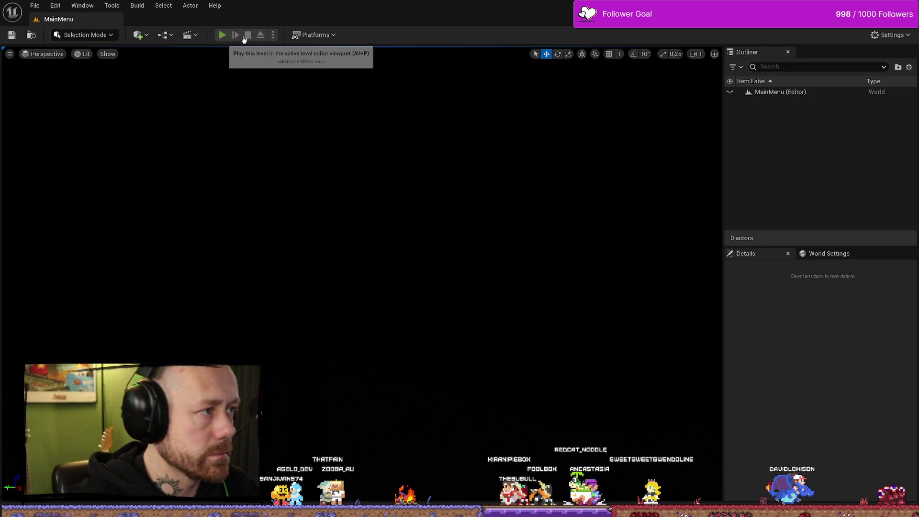
left_click(121, 288)
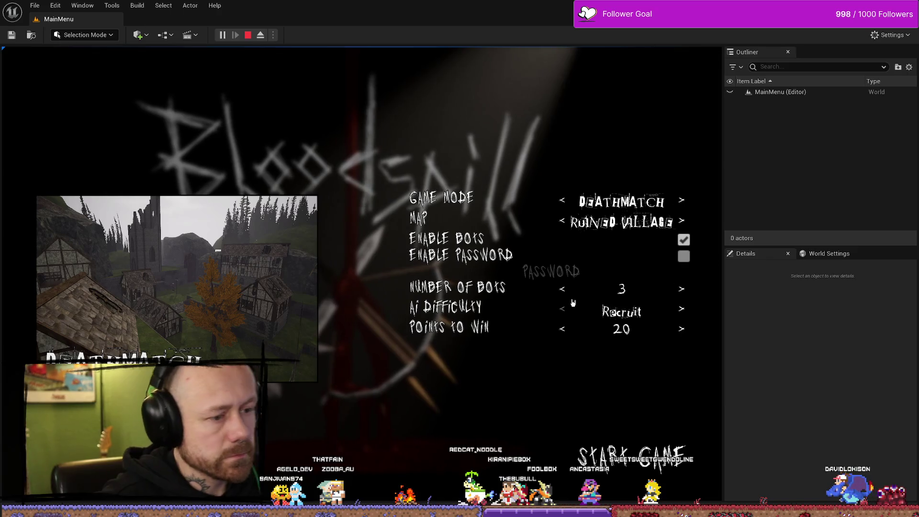
left_click(562, 222)
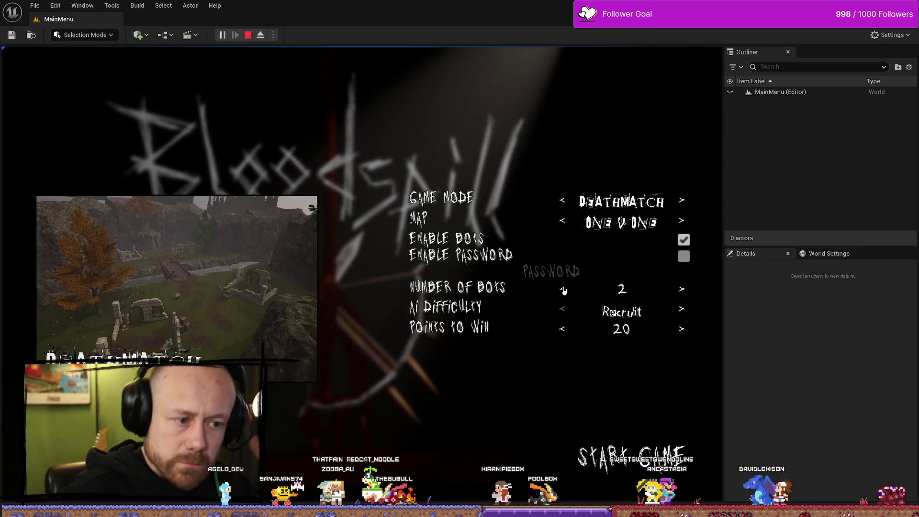
left_click(665, 465)
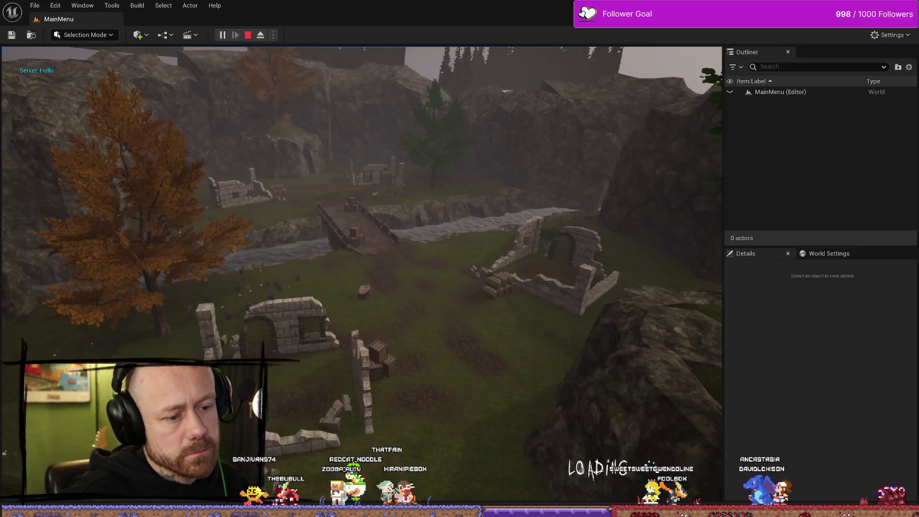
left_click(362, 442)
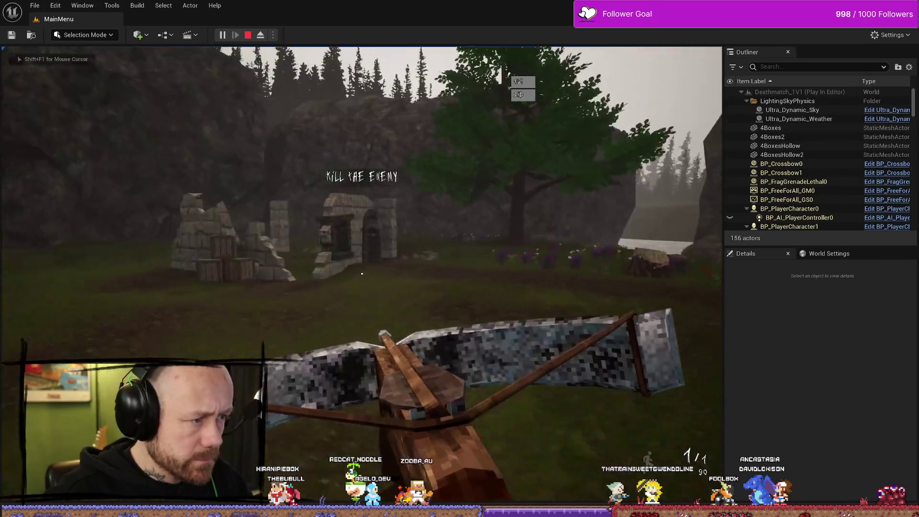
left_click(362, 274)
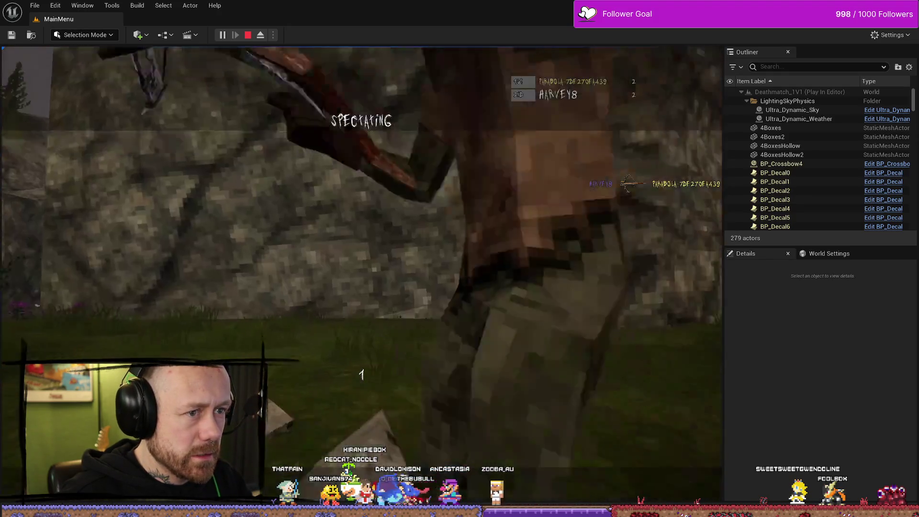
key("Escape")
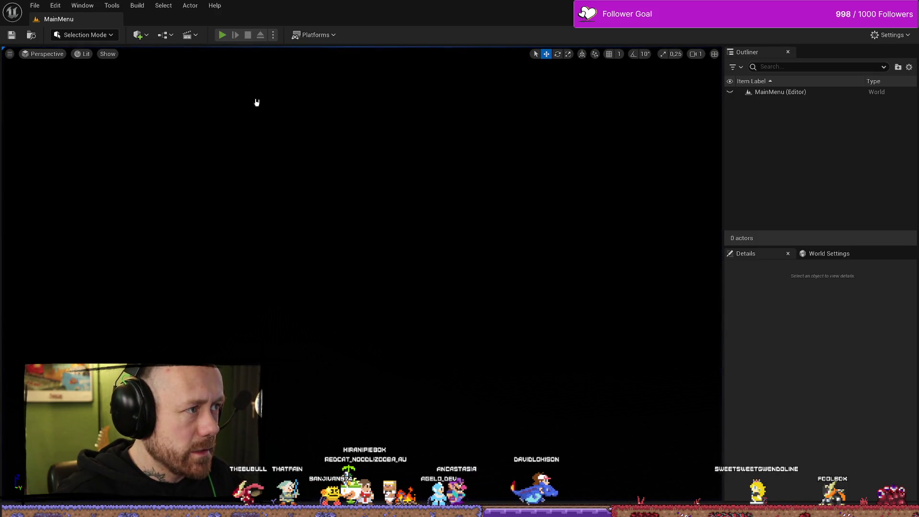
- Relaunch, start the One V One deathmatch, deploy with the crossbow and shoot the enemy by the ruined wall
key("alt+p")
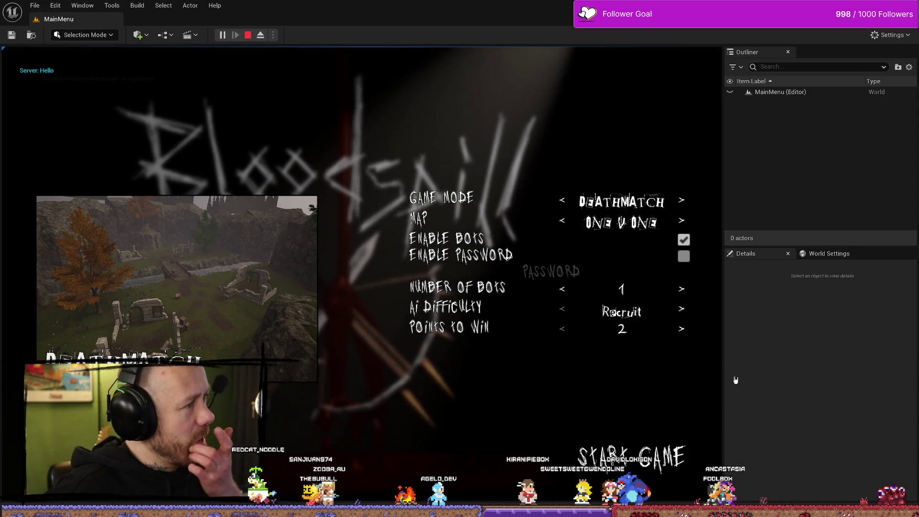
left_click(633, 437)
left_click(360, 441)
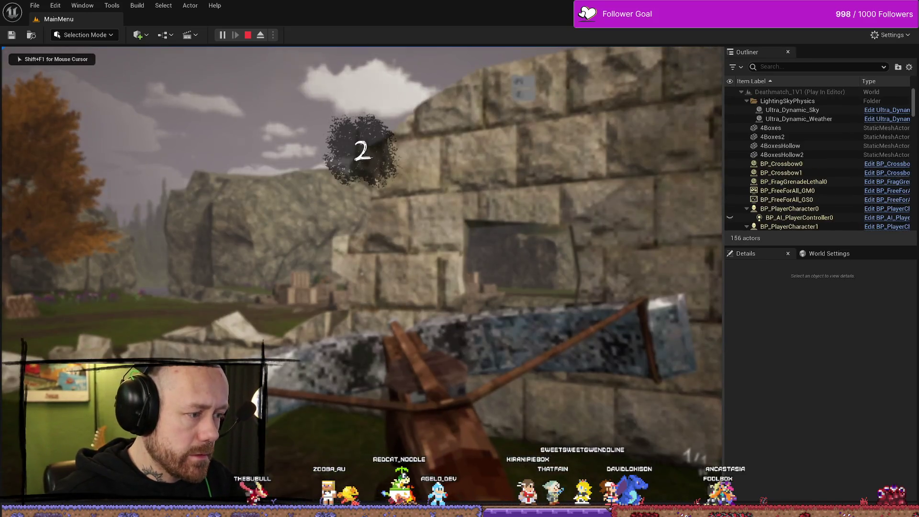
key("w")
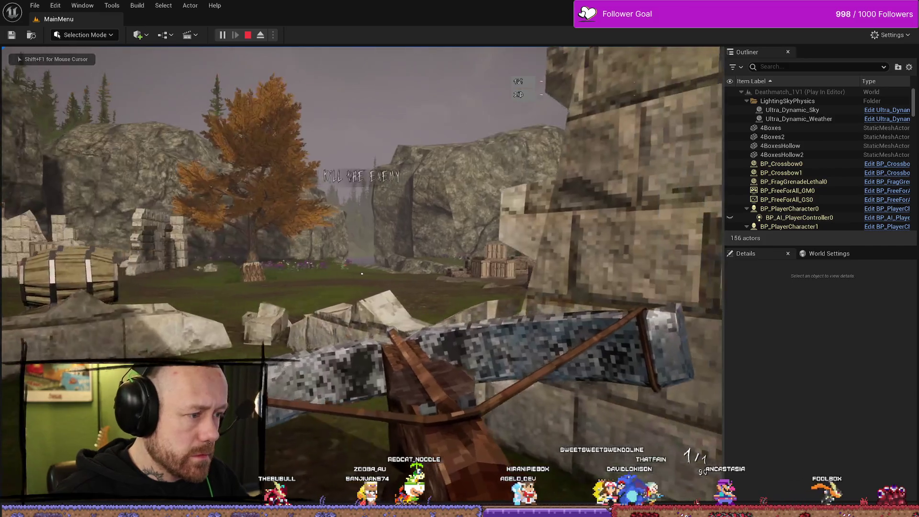
key("w")
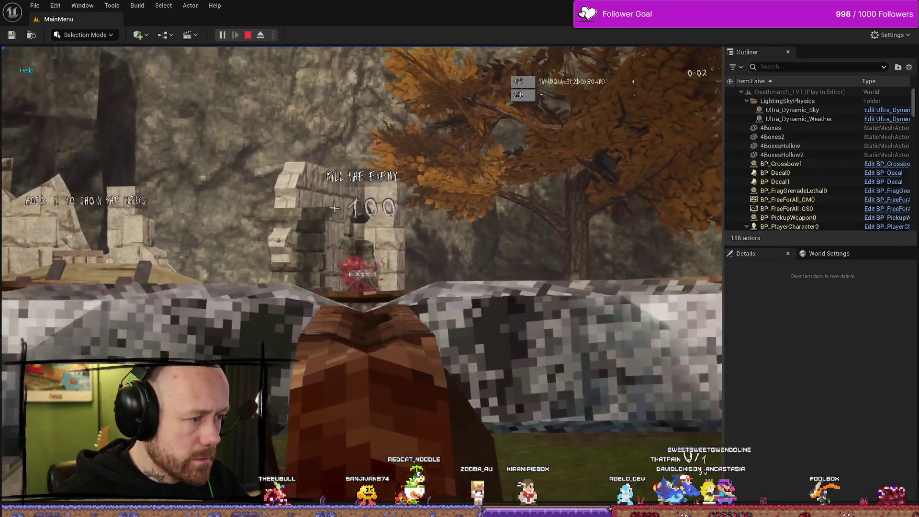
key("w")
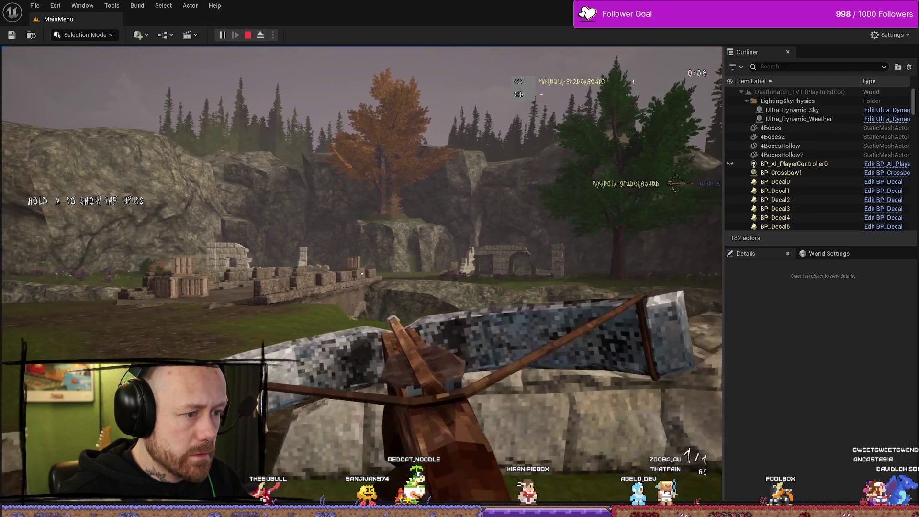
key("w")
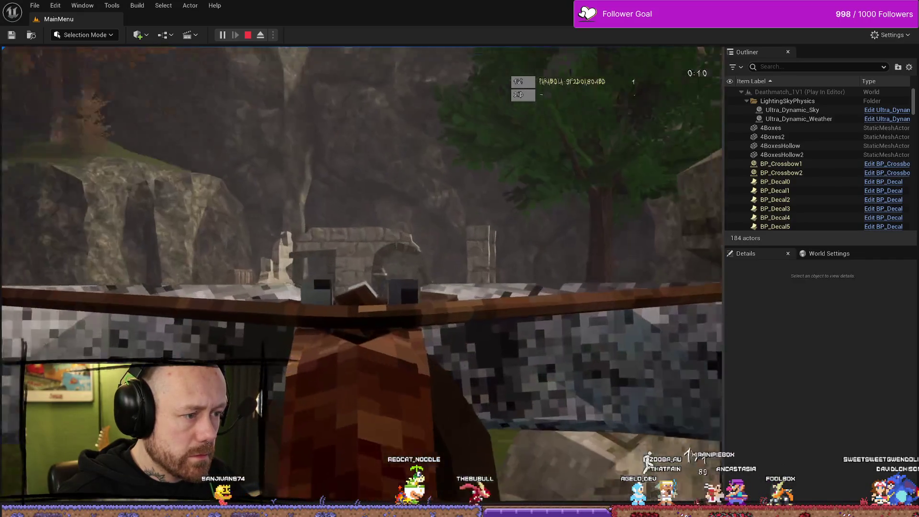
left_click(362, 274)
- Push toward the open field and ruins, shooting, reloading and strafing until the winning kill
key("w")
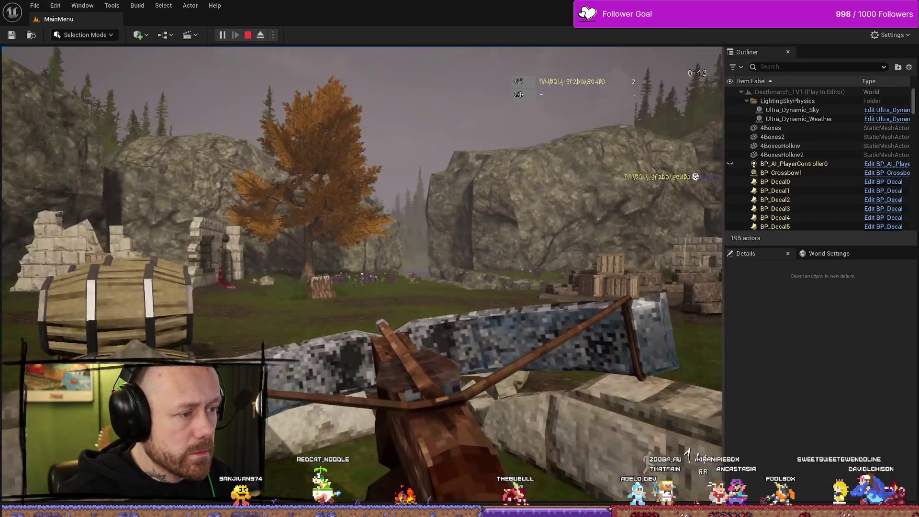
mouse_move(362, 273)
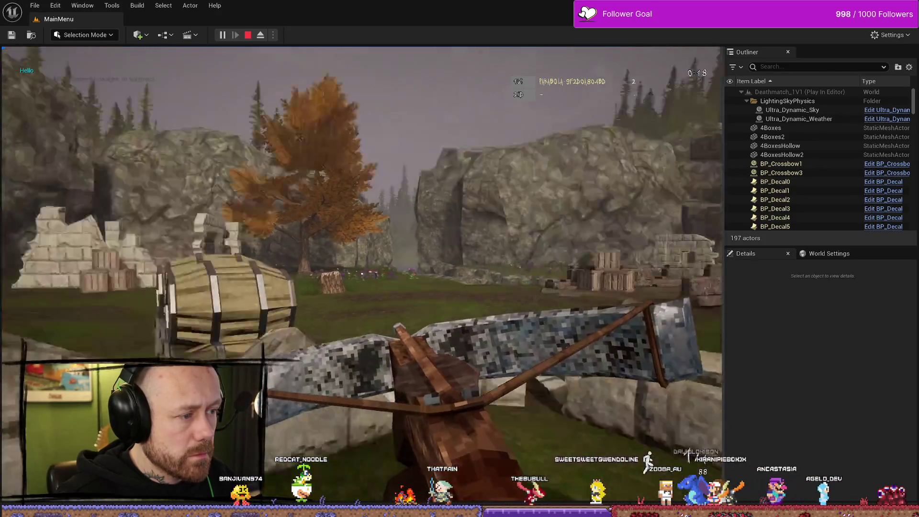
key("w")
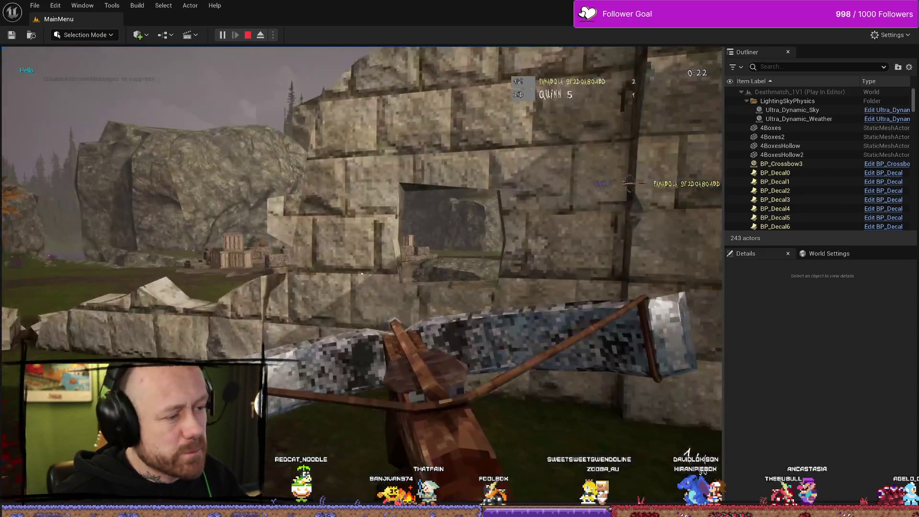
key("w")
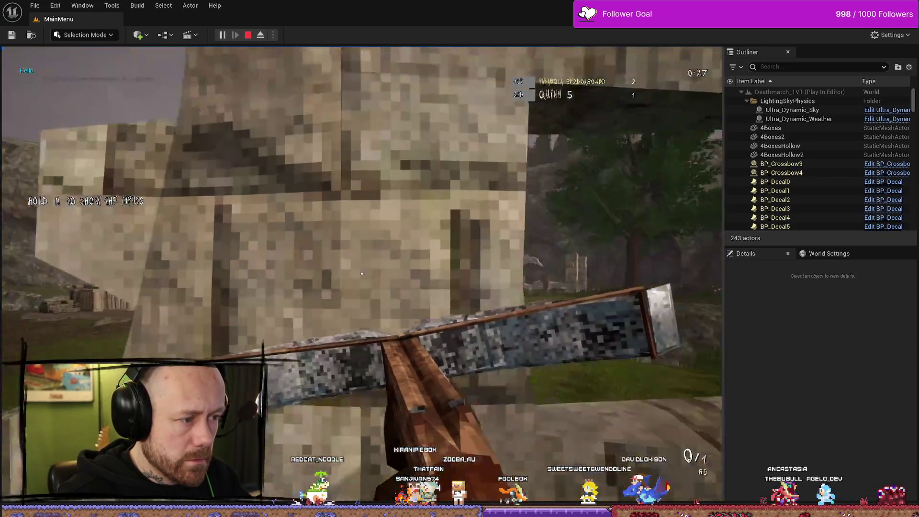
left_click(362, 274)
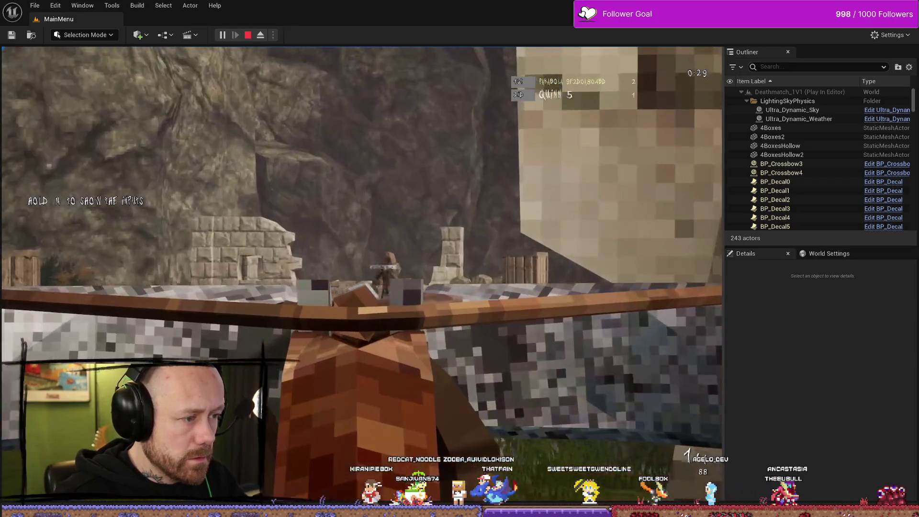
left_click(362, 274)
key("r")
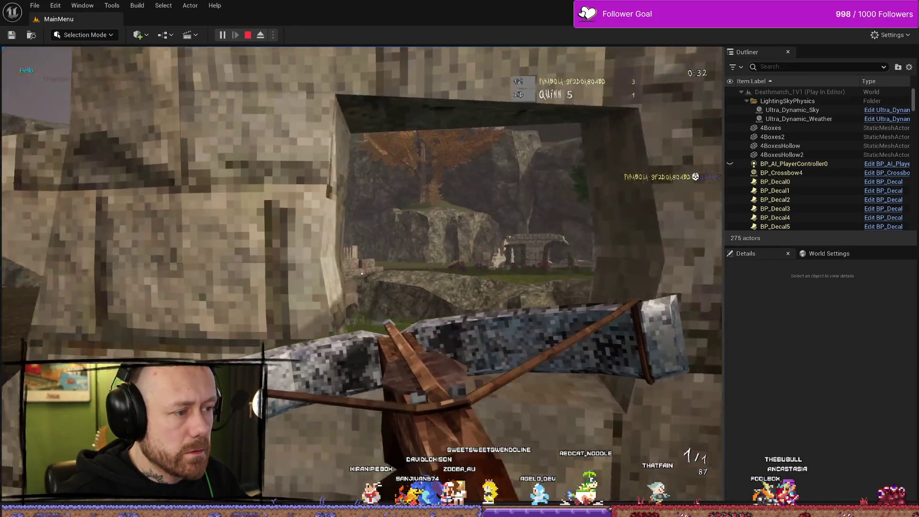
key("a")
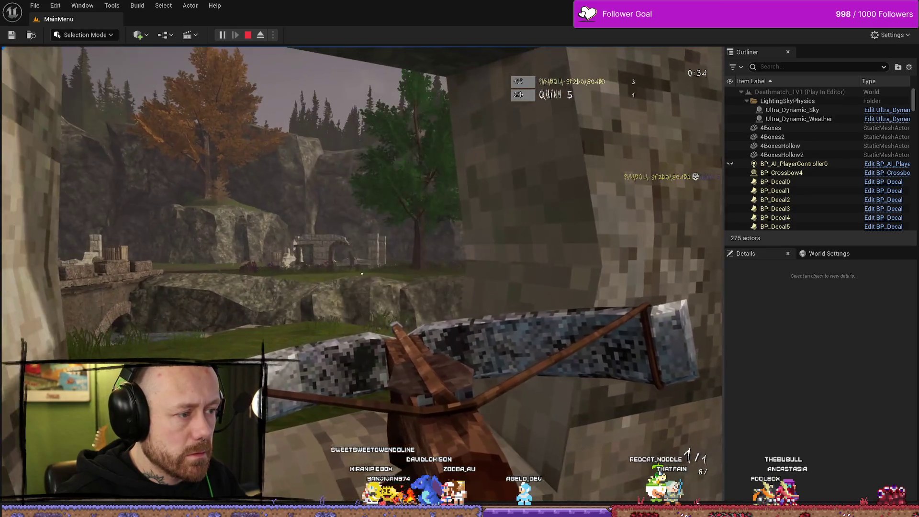
key("w")
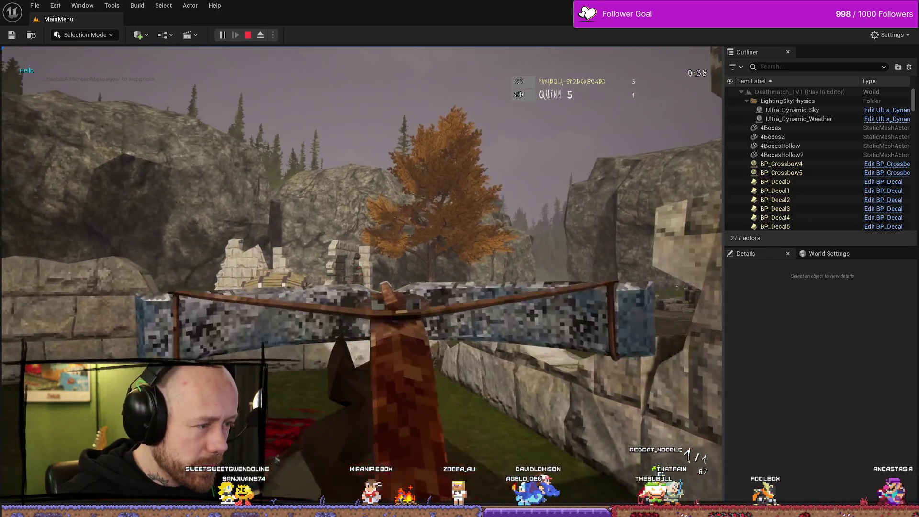
left_click(361, 274)
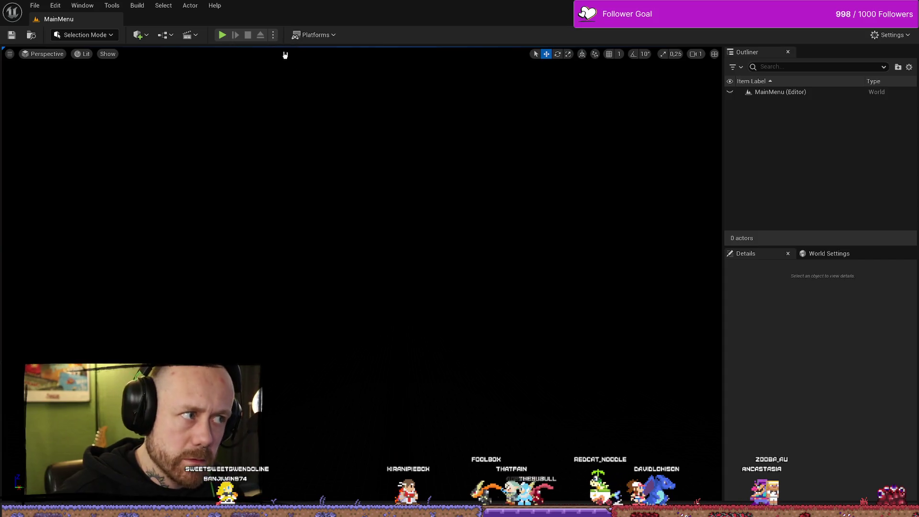
- In WB_EndGameScoresFreeForAll, move the Total Games Played nodes up and the Print String node right
key("ctrl+space")
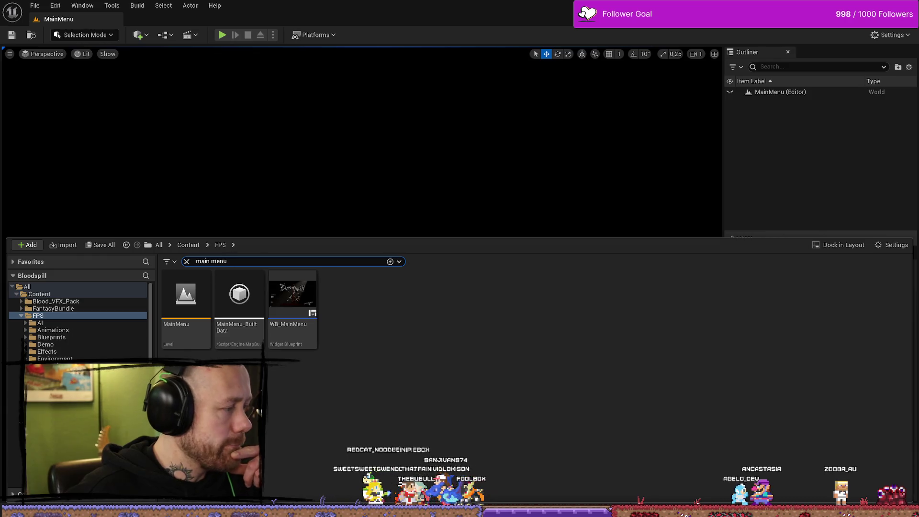
key("alt+Tab")
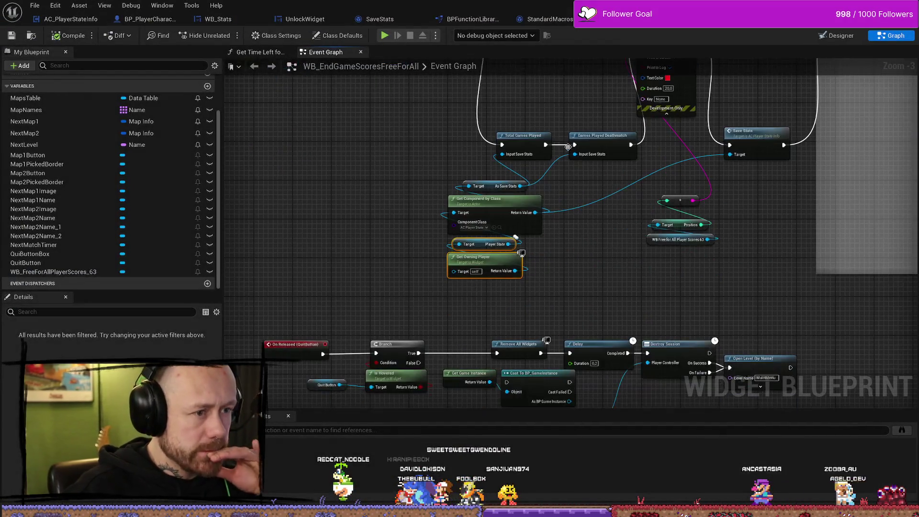
scroll(546, 198, "down", 4)
scroll(550, 177, "up", 5)
mouse_move(564, 257)
left_mouse_down()
mouse_move(554, 107)
mouse_move(556, 243)
mouse_move(556, 216)
mouse_move(438, 214)
left_mouse_up()
mouse_move(527, 141)
left_mouse_down()
mouse_move(538, 140)
mouse_move(533, 241)
left_mouse_up()
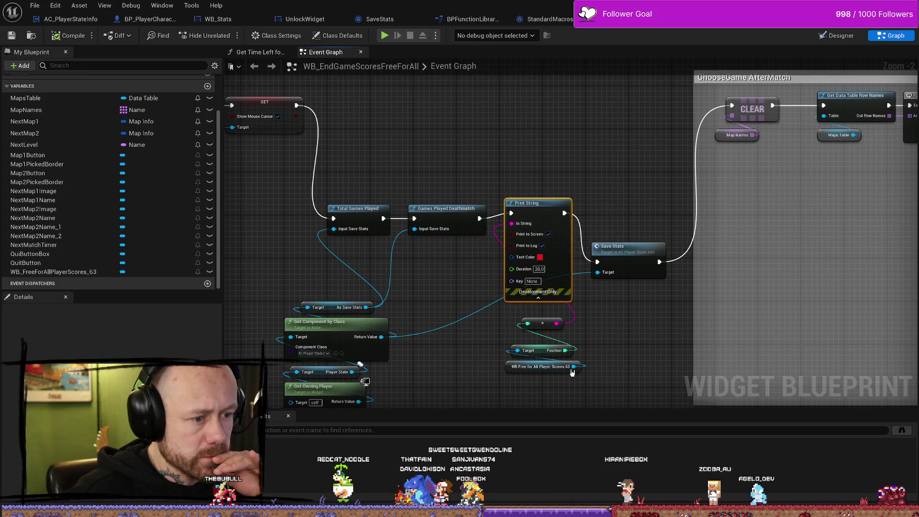
left_click(617, 346)
- Pan around the event graph to review the Save Stats node chain
left_click_drag(617, 346, 610, 279)
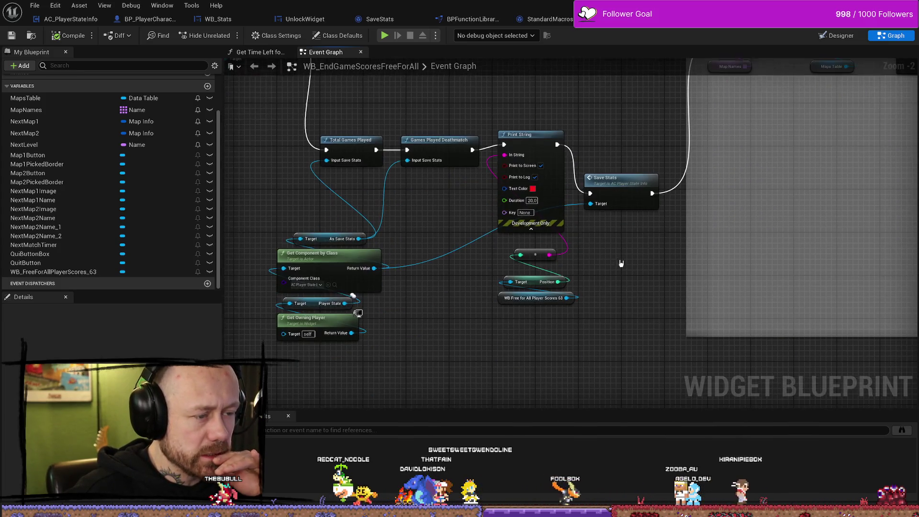
left_click_drag(554, 334, 558, 323)
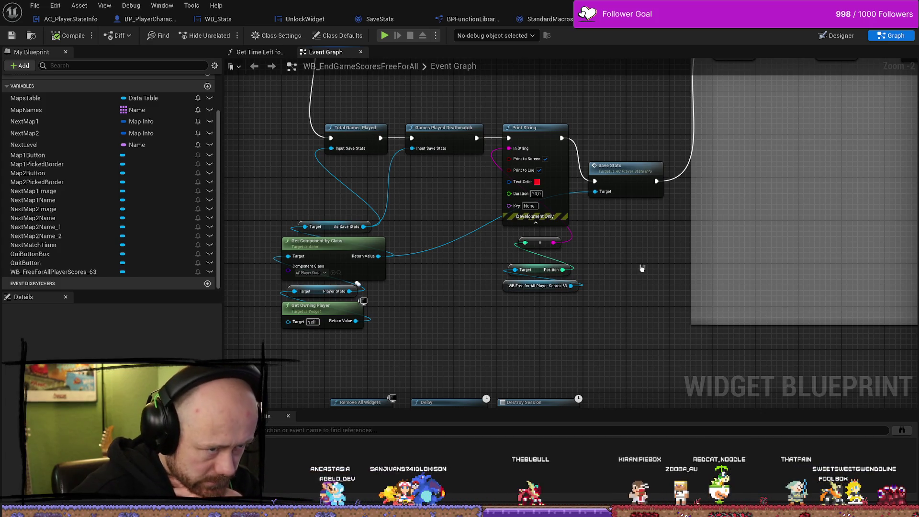
left_click_drag(632, 236, 593, 276)
left_click_drag(586, 205, 639, 241)
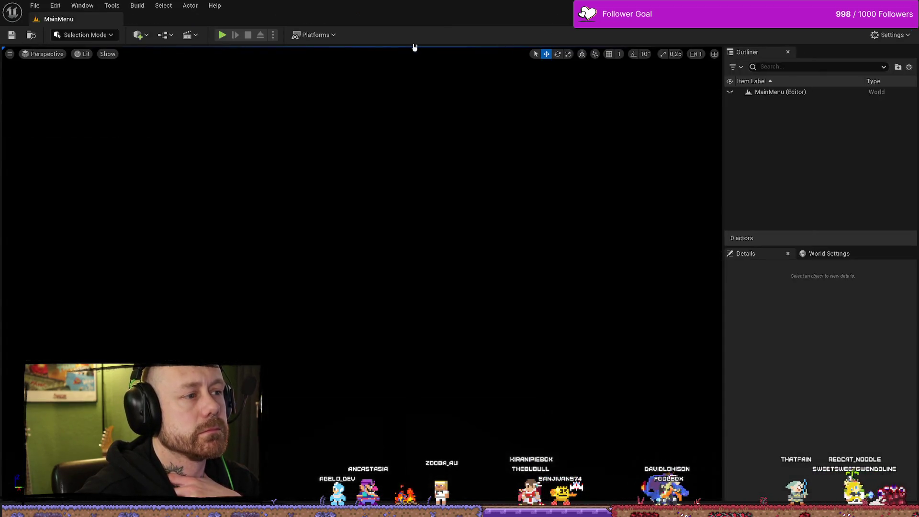
- Launch the game, adjust bots, map and 2 points to win, then check the saved player stats
left_click(224, 38)
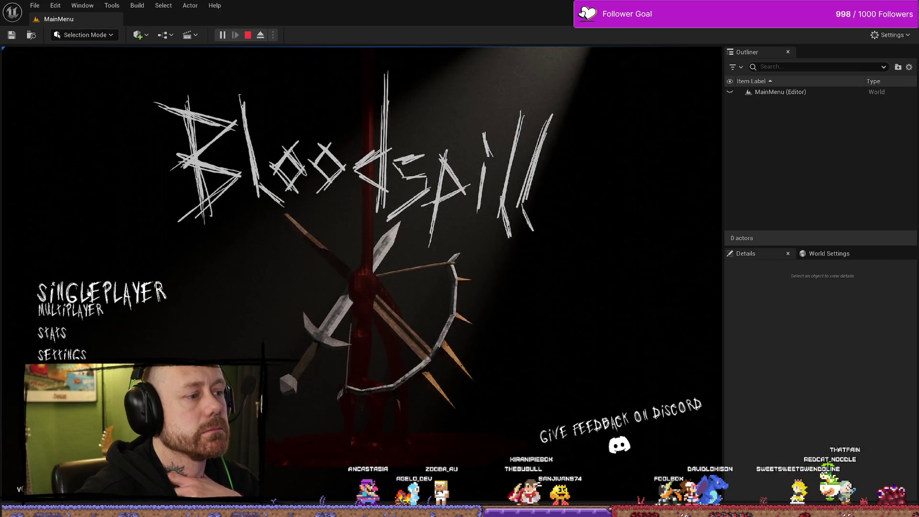
left_click(96, 289)
left_click(563, 290)
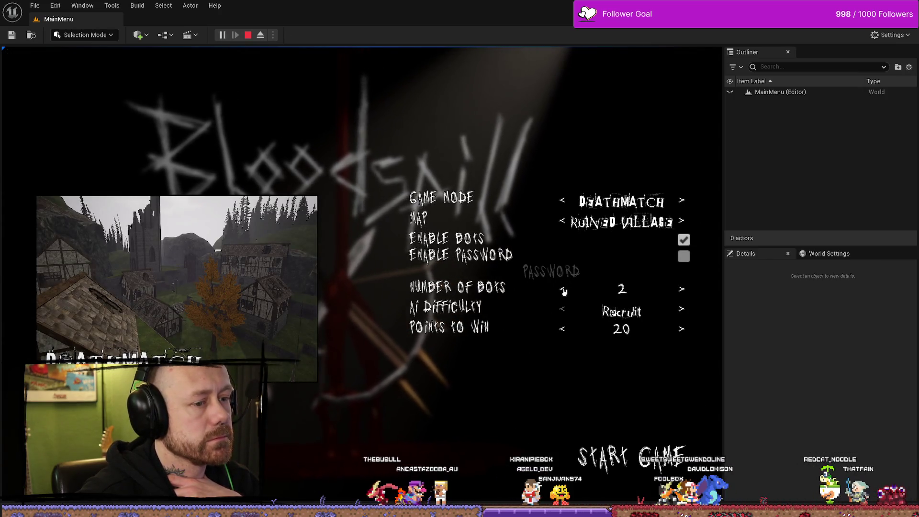
left_click(682, 290)
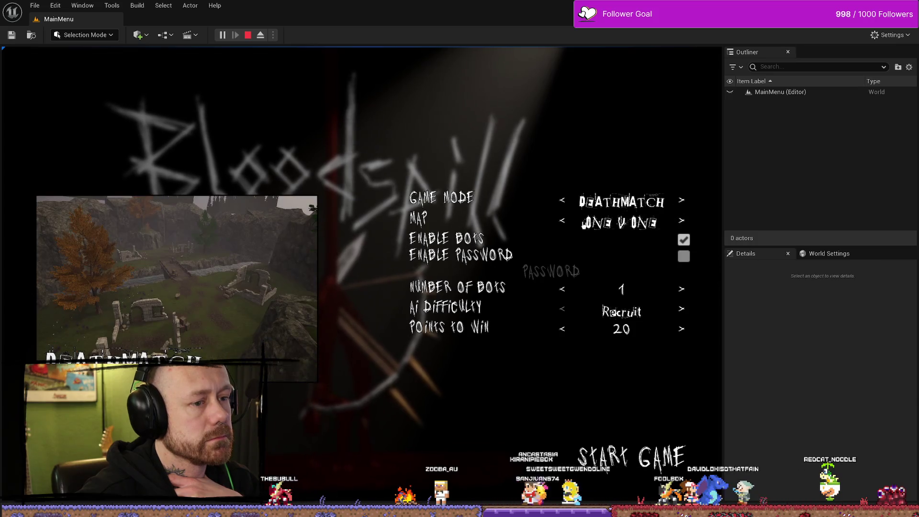
left_click(561, 331)
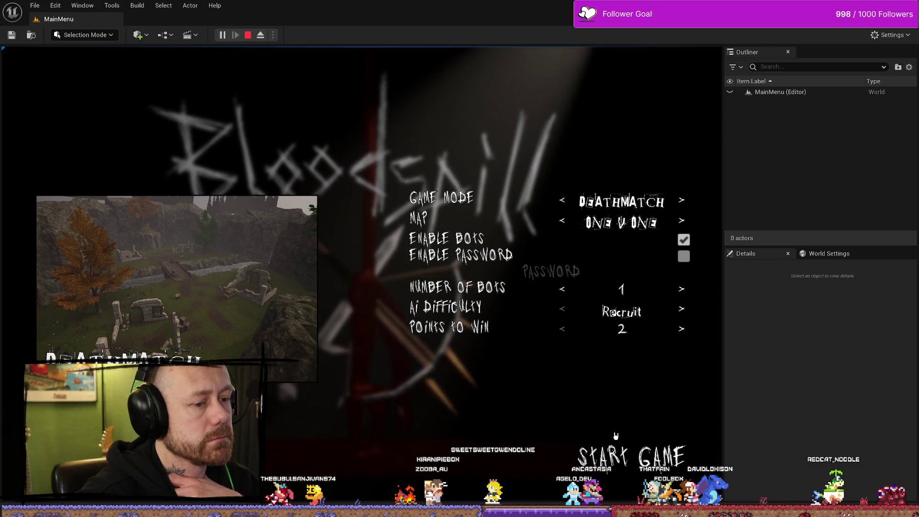
left_click(631, 458)
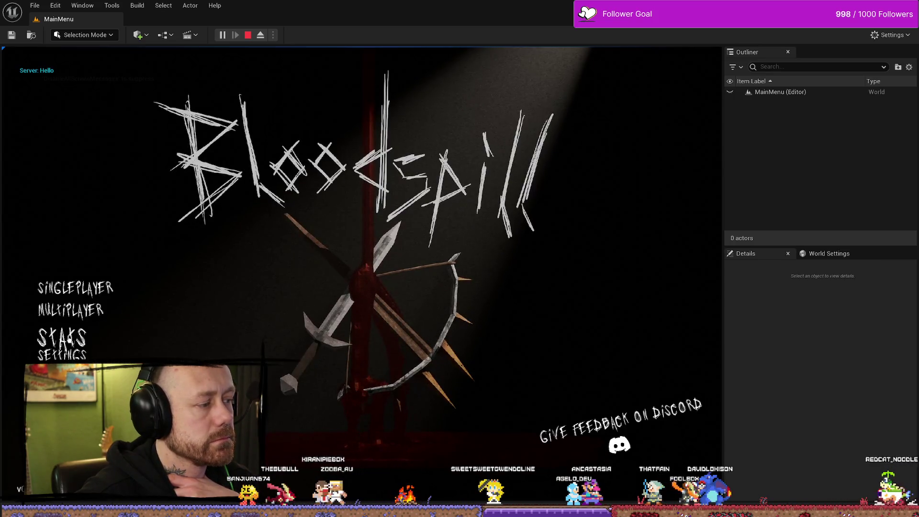
left_click(51, 333)
left_click(636, 451)
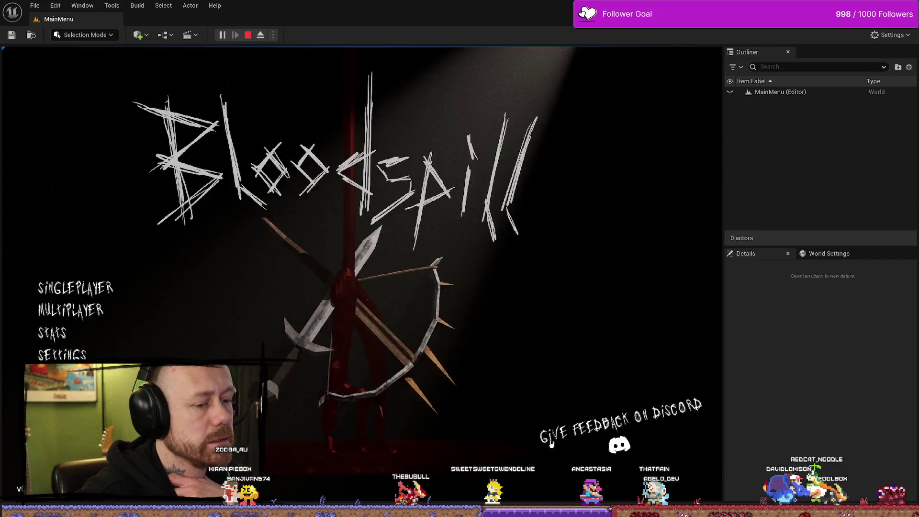
- Start a one-bot One V One deathmatch, deploy, play to the scoreboard, then stop
left_click(57, 281)
left_click(563, 290)
left_click(564, 290)
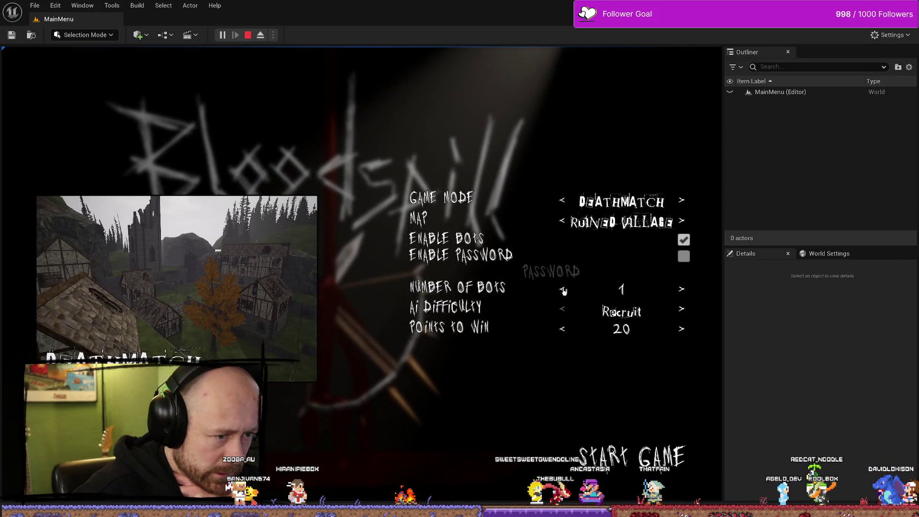
left_click(563, 221)
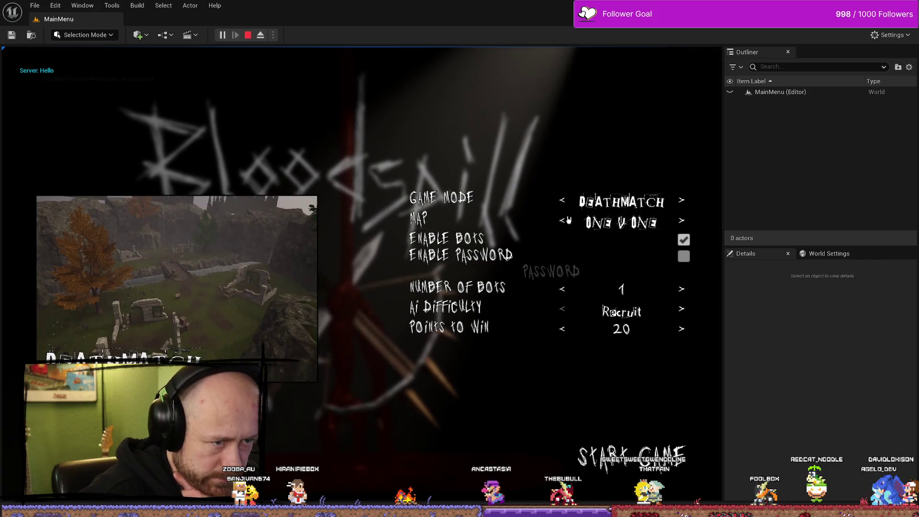
left_click(668, 446)
left_click(373, 431)
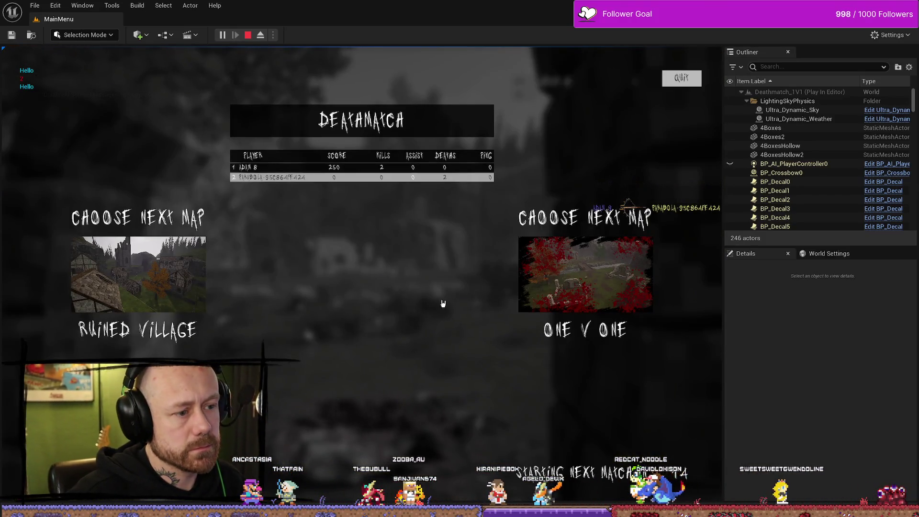
key("Escape")
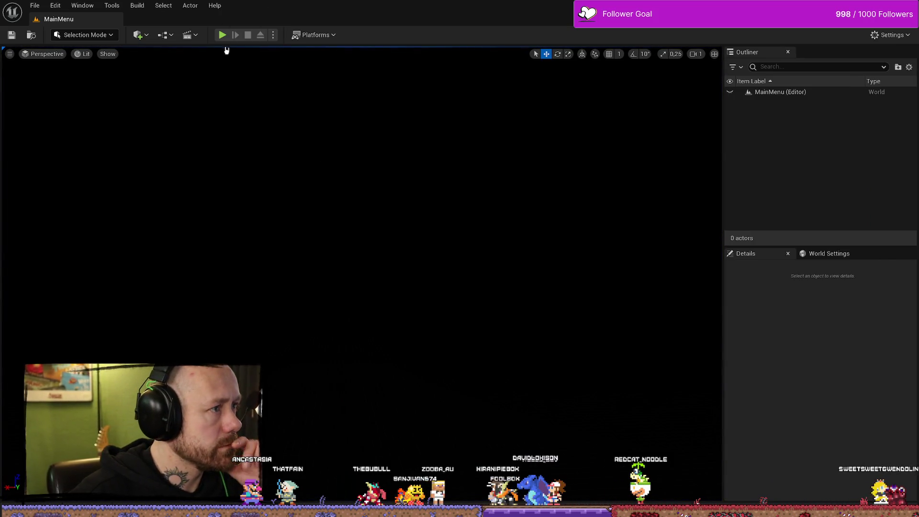
- Launch the game, view the saved stats screen, return to the main menu and stop
key("alt+p")
left_click(45, 332)
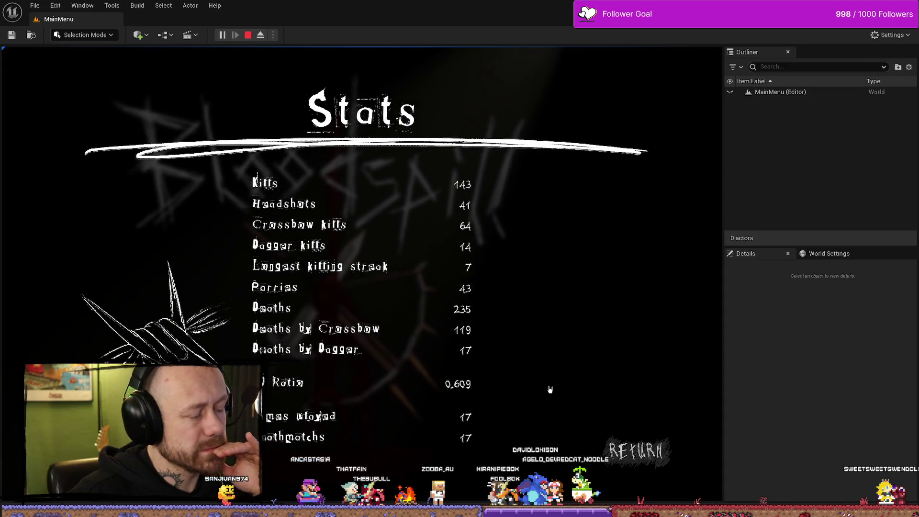
left_click(671, 477)
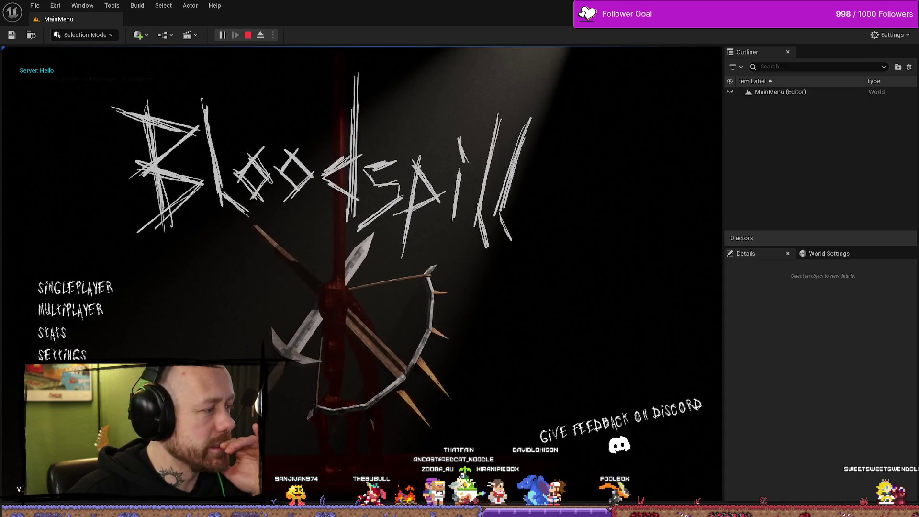
key("Escape")
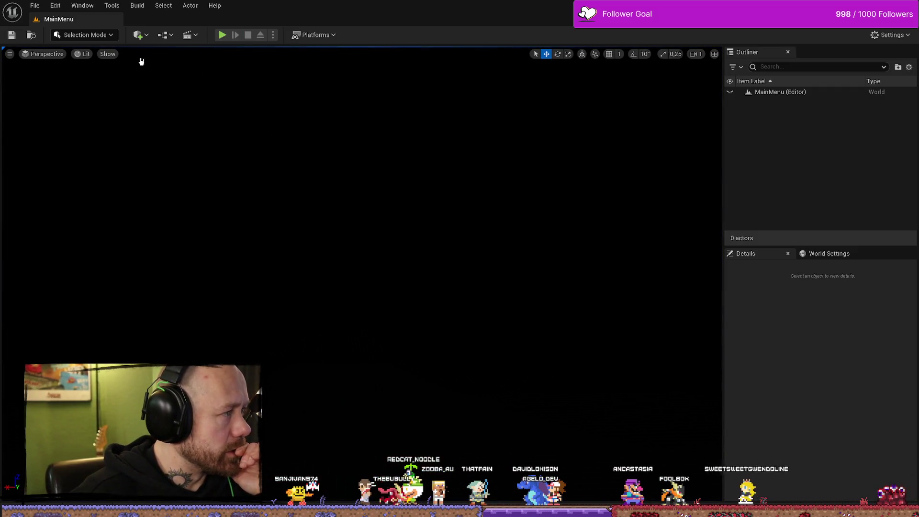
- Relaunch and start a singleplayer deathmatch on the One V One map
key("alt+p")
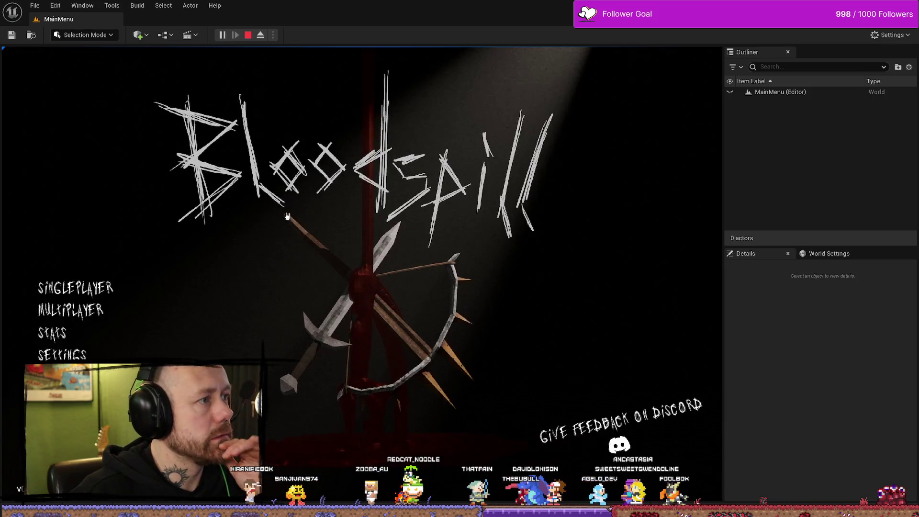
left_click(52, 294)
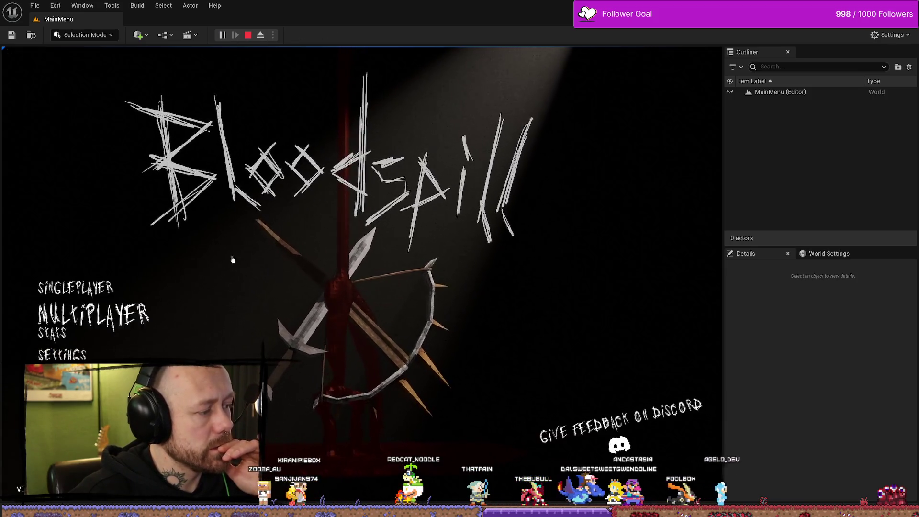
left_click(62, 287)
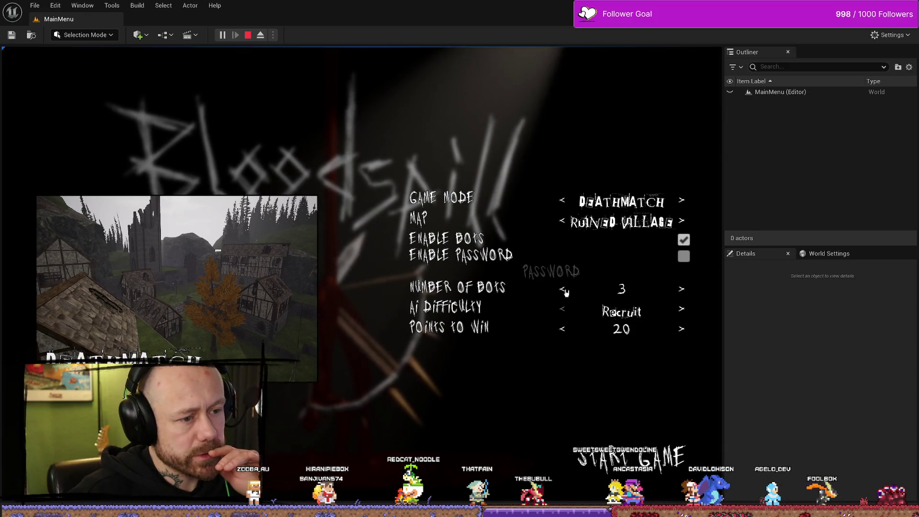
left_click(561, 221)
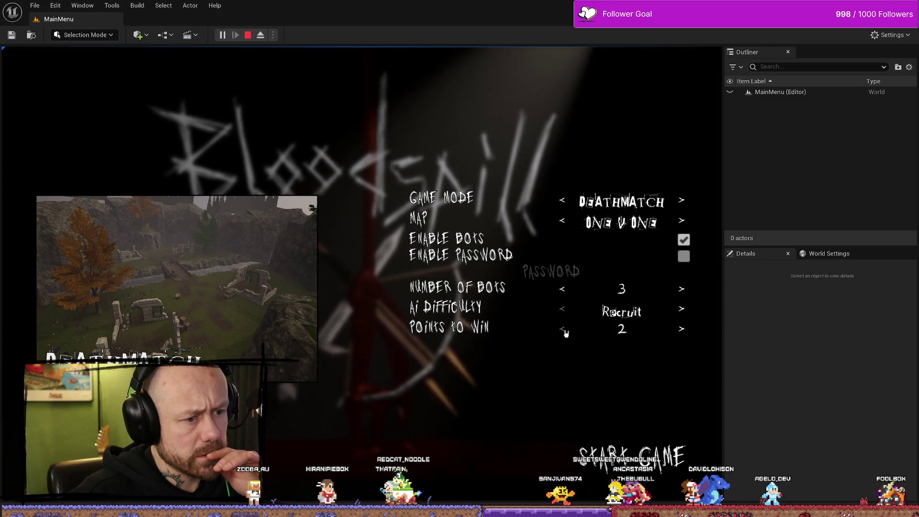
left_click(666, 467)
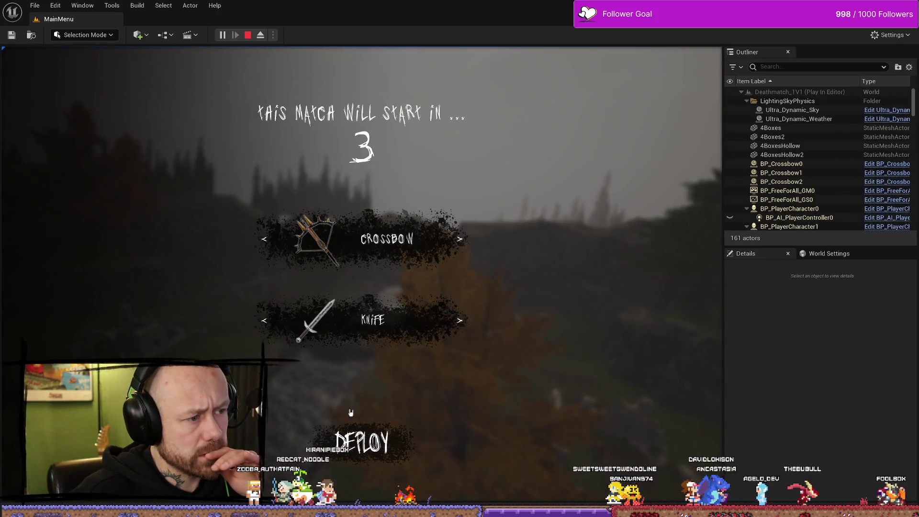
- Deploy with the crossbow, respawn, shoot the enemy for points until the match ends, then stop
left_click(351, 413)
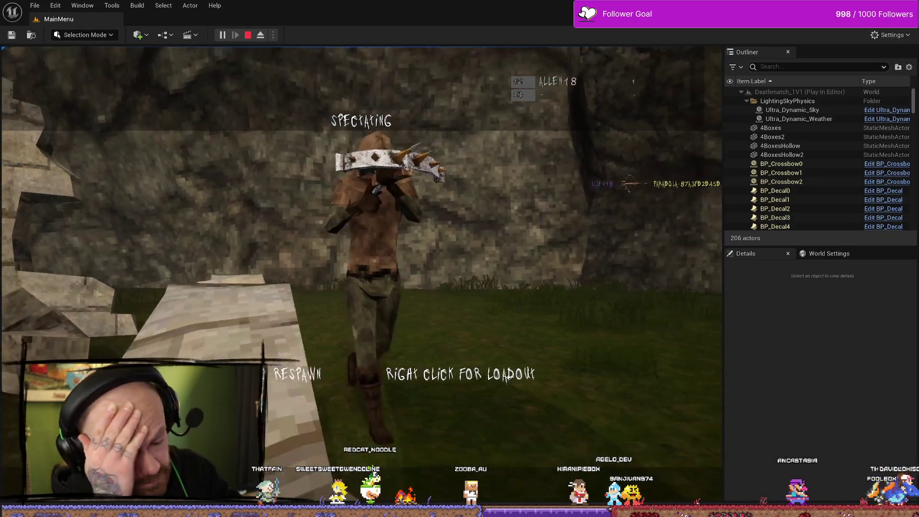
left_click(362, 274)
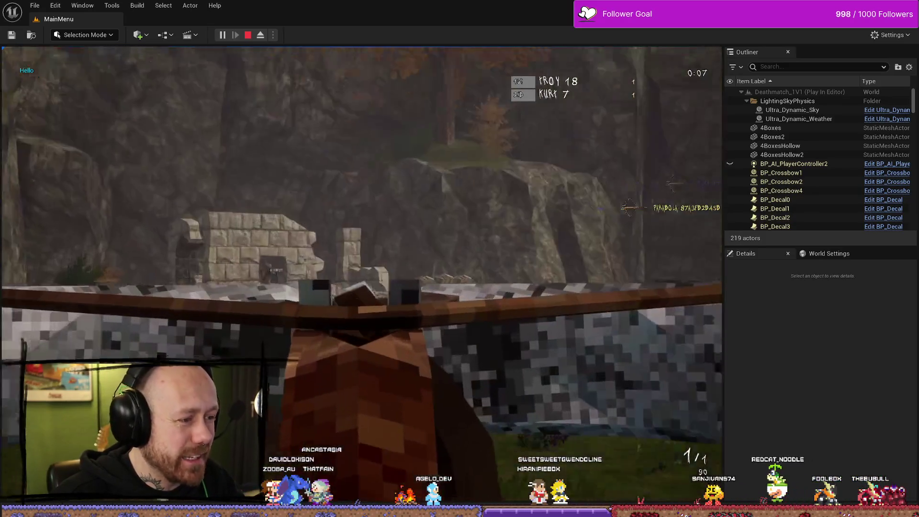
left_click(362, 273)
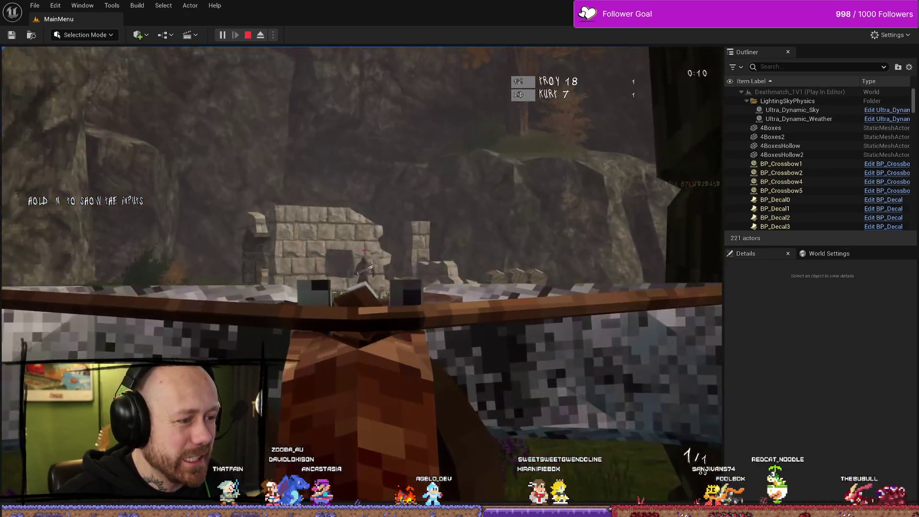
left_click(362, 273)
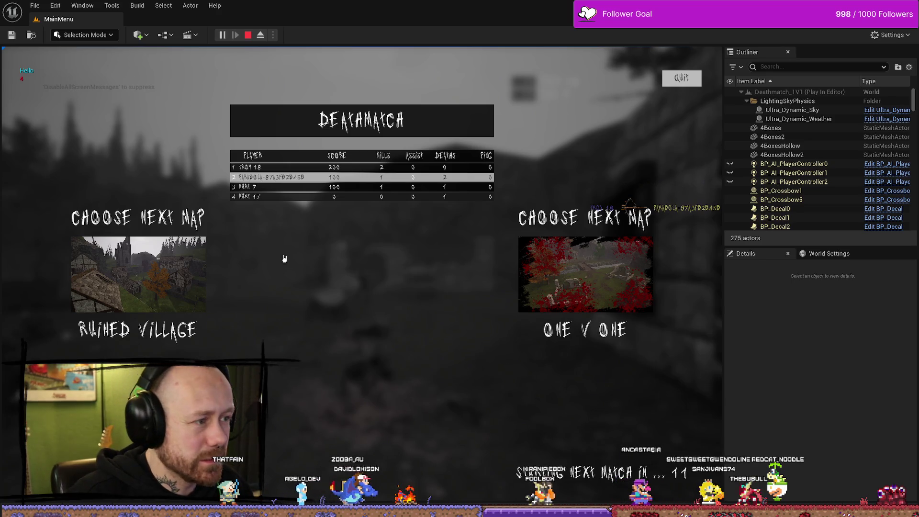
key("Escape")
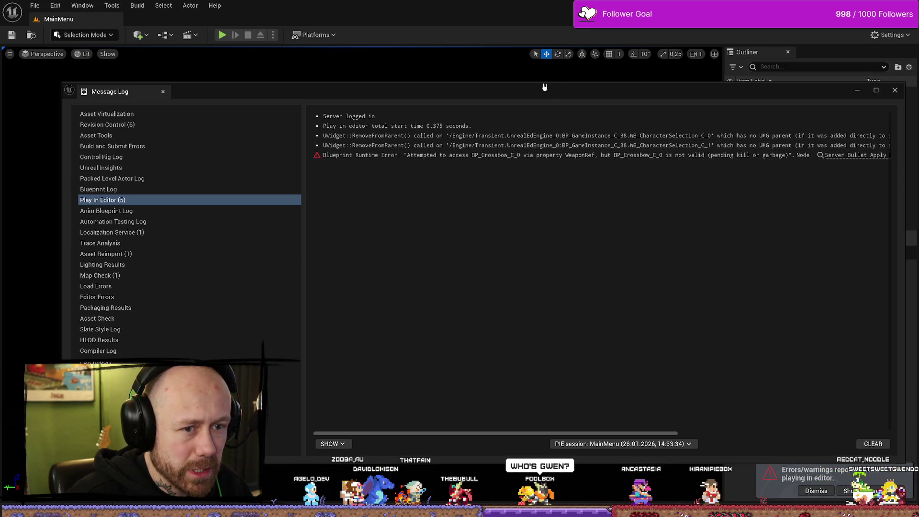
- Close the Message Log and playtest, confirming Stats shows 144 kills and 239 deaths
mouse_move(538, 96)
left_mouse_down()
mouse_move(327, 96)
mouse_move(576, 102)
mouse_move(695, 94)
left_mouse_up()
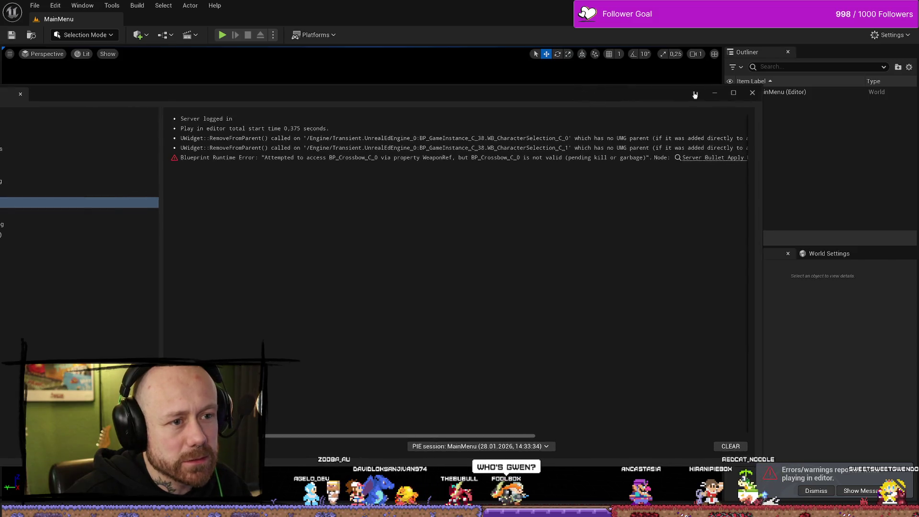
left_click(753, 92)
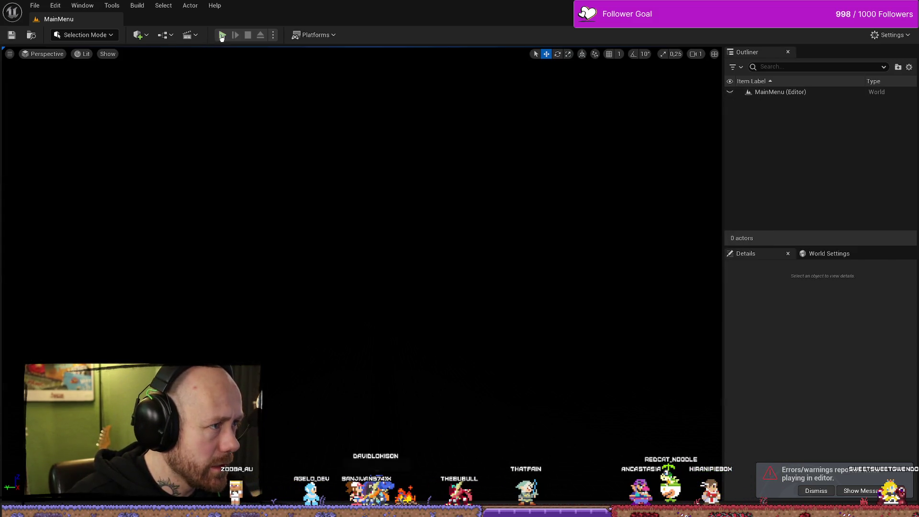
left_click(222, 38)
left_click(67, 338)
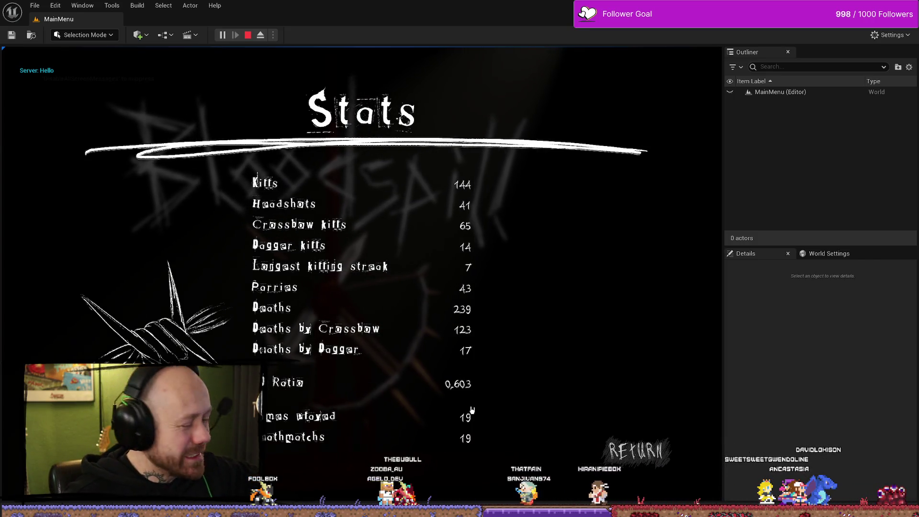
left_click(636, 450)
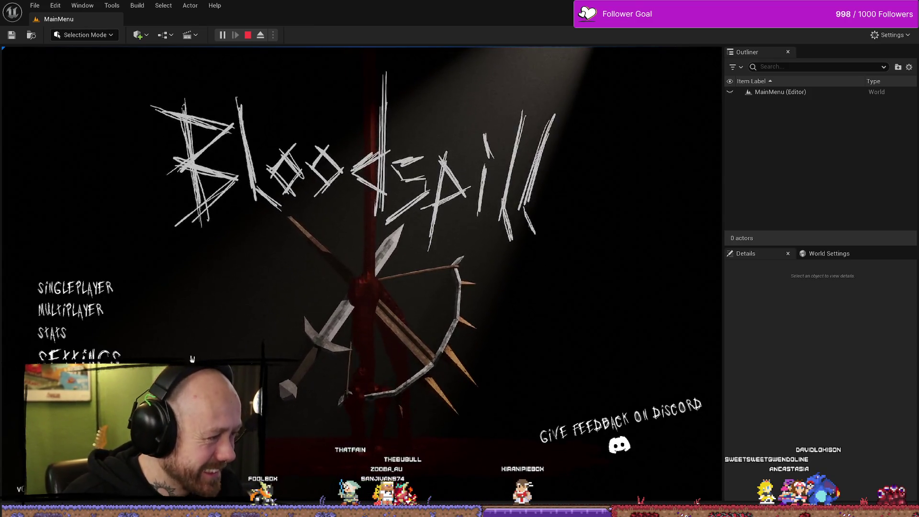
key("Escape")
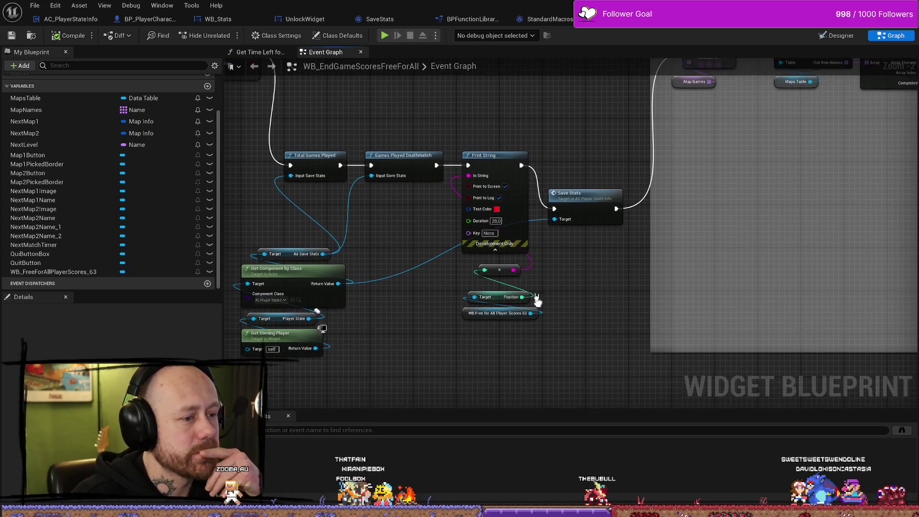
- Settle the WB Free for All Player Scores 63 node below Position, then jump to Position's usage
left_click_drag(485, 315, 485, 352)
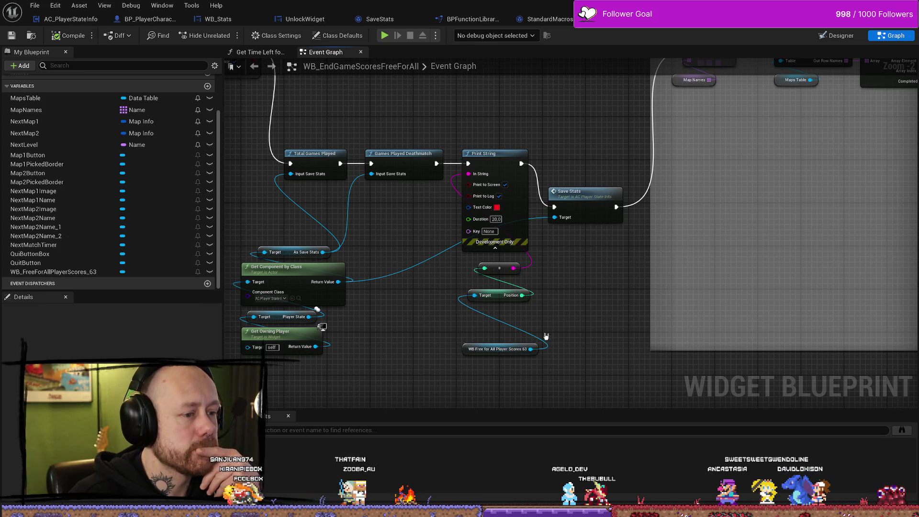
mouse_move(534, 354)
left_mouse_down()
mouse_move(565, 313)
mouse_move(502, 320)
left_mouse_up()
left_click(504, 353)
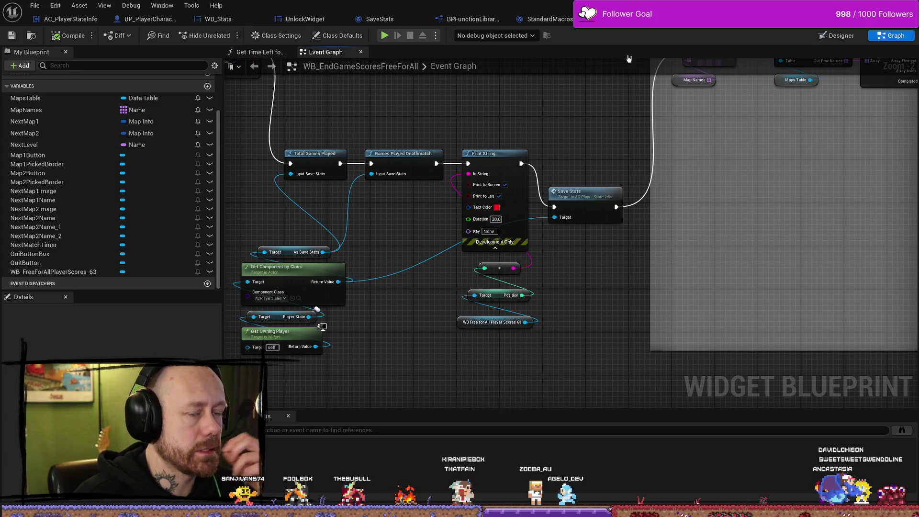
double_click(502, 295)
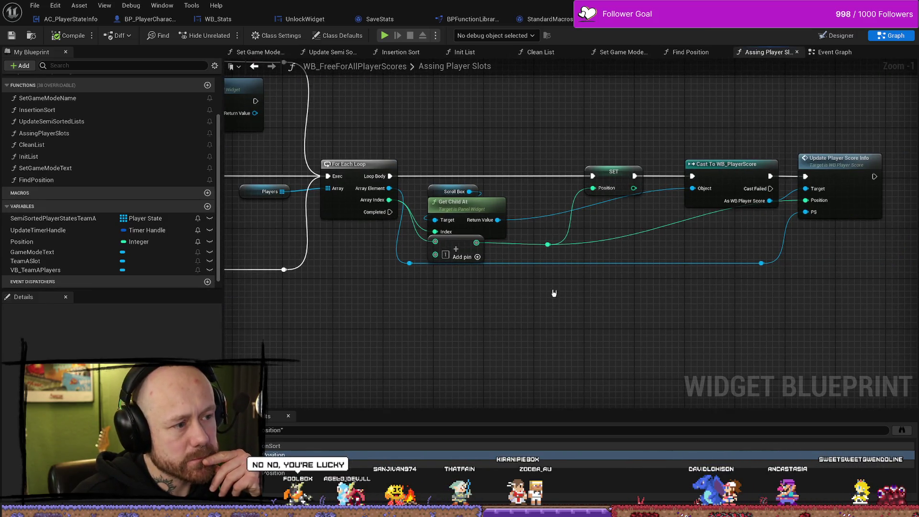
- Disconnect the SET node's Position input and shift the Array Index reroute knot right
left_click_drag(397, 330, 499, 325)
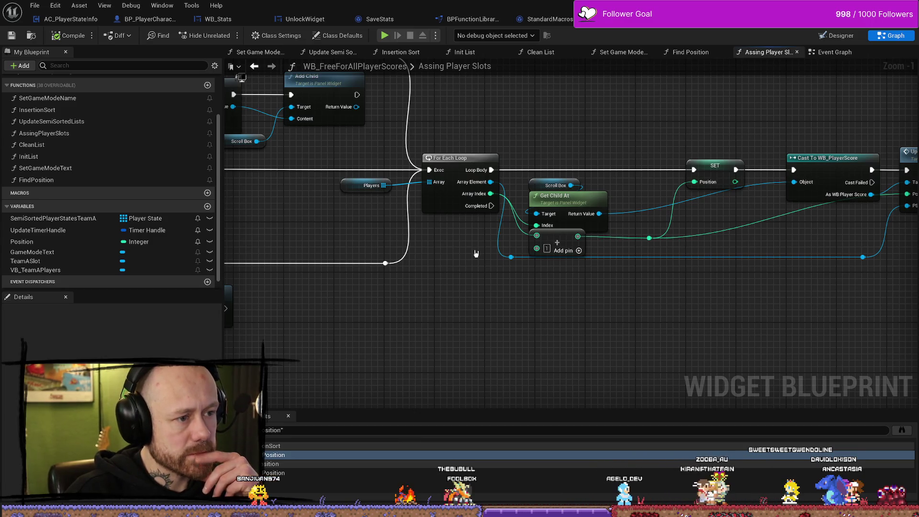
mouse_move(475, 253)
left_mouse_down()
mouse_move(616, 332)
mouse_move(540, 335)
left_mouse_up()
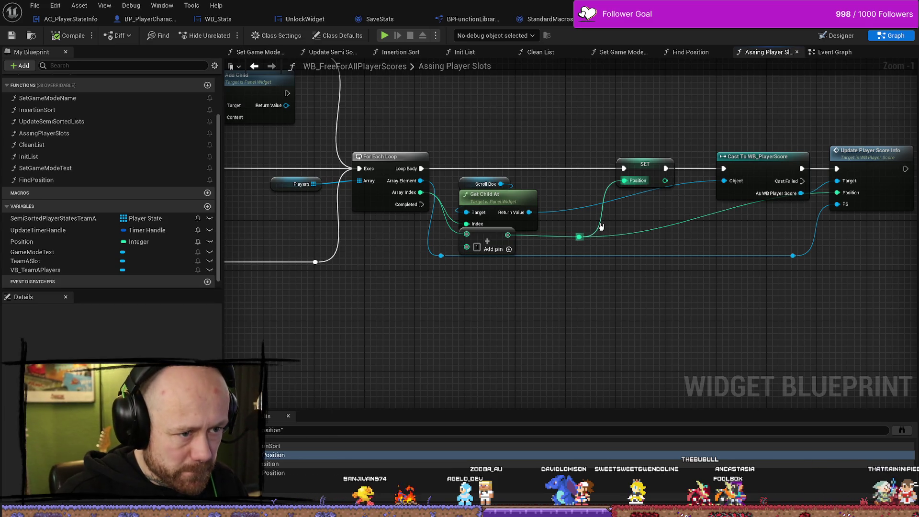
left_click(605, 228, "alt")
left_click_drag(663, 240, 559, 230)
left_click(475, 226)
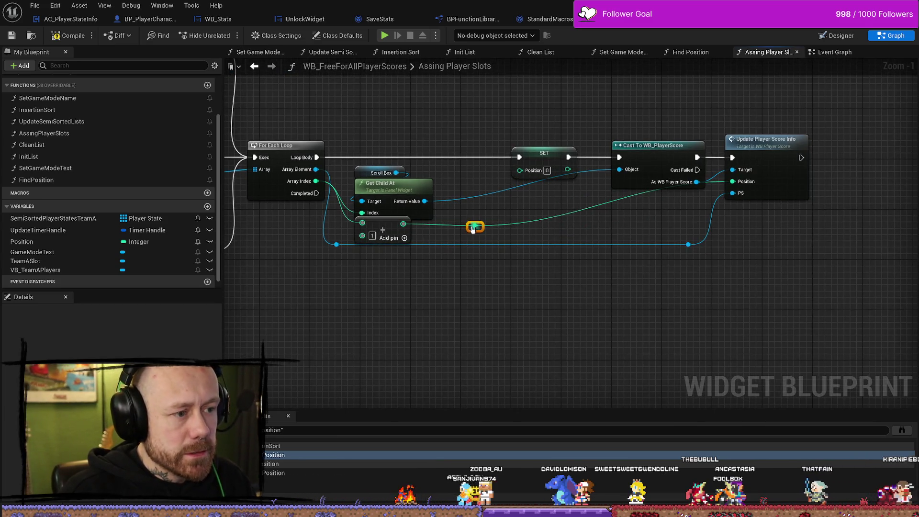
left_click_drag(484, 232, 535, 232)
mouse_move(796, 114)
left_mouse_down()
mouse_move(716, 117)
mouse_move(861, 156)
left_mouse_up()
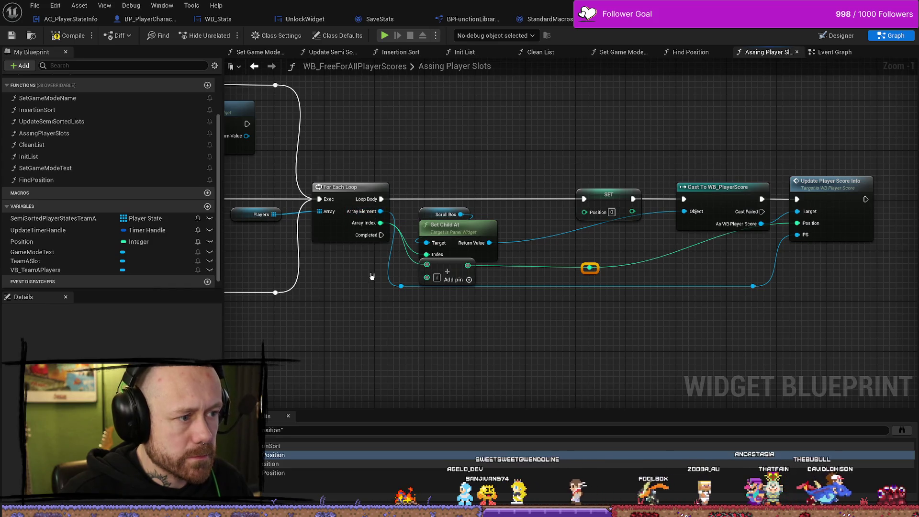
left_click_drag(477, 160, 545, 160)
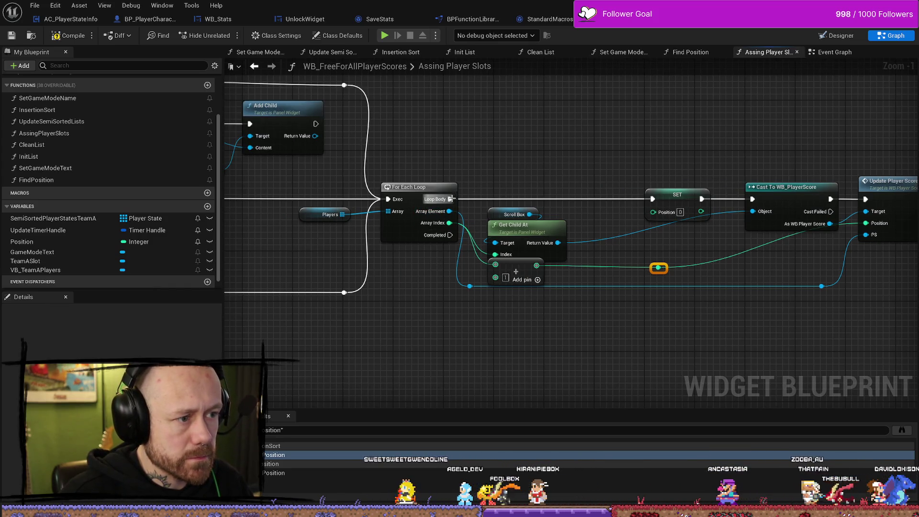
- Add a Get Owning Player node and place it above the loop
right_click(537, 152)
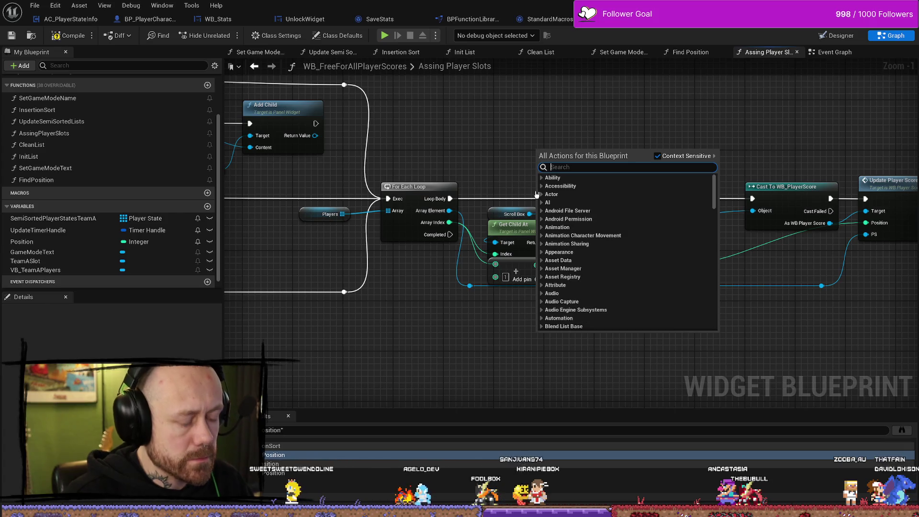
type("get owning player")
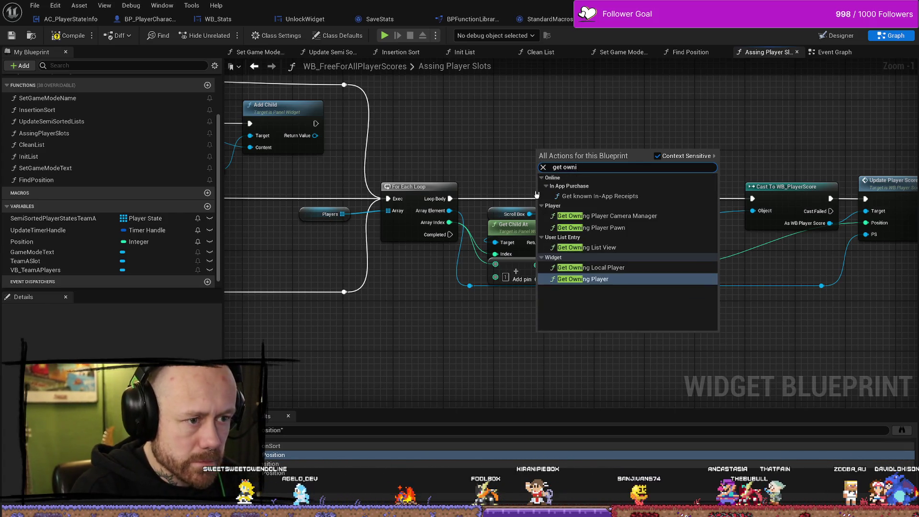
key("Return")
left_click_drag(535, 228, 510, 266)
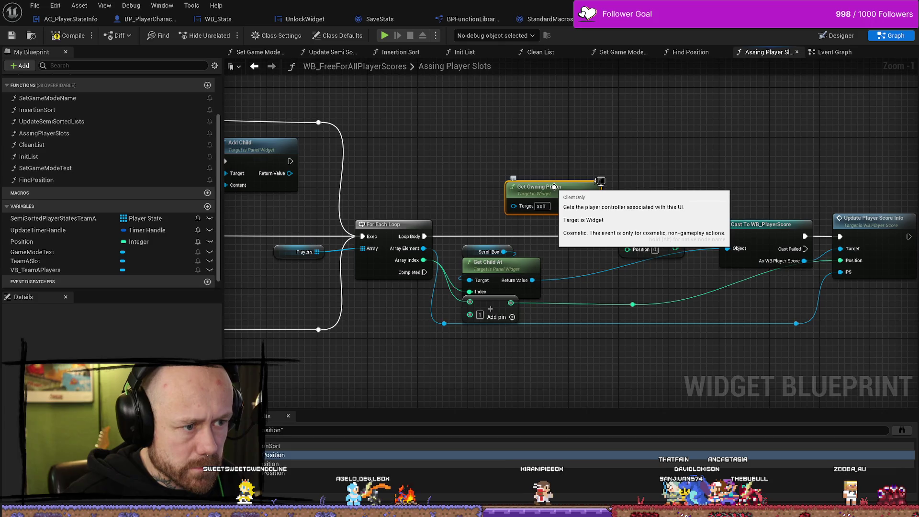
left_click_drag(552, 188, 498, 186)
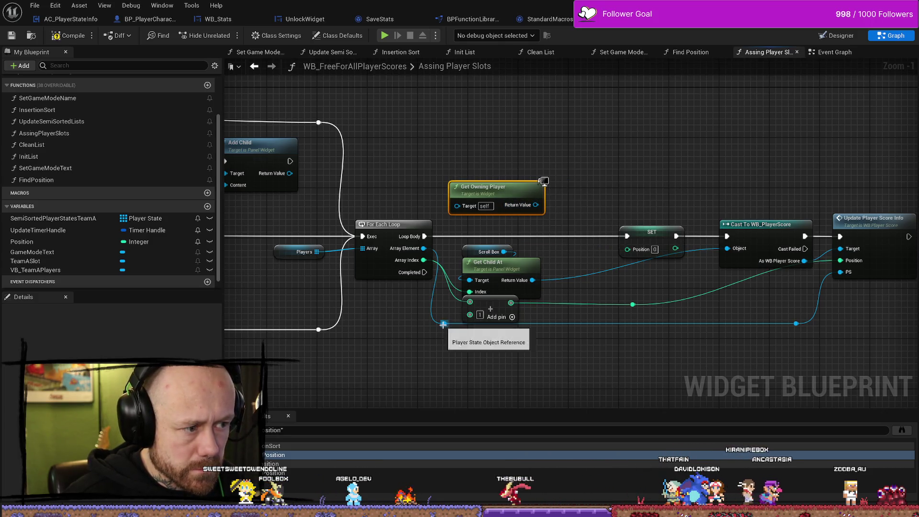
mouse_move(292, 290)
left_mouse_down()
mouse_move(465, 291)
mouse_move(411, 261)
mouse_move(650, 156)
mouse_move(523, 275)
left_mouse_up()
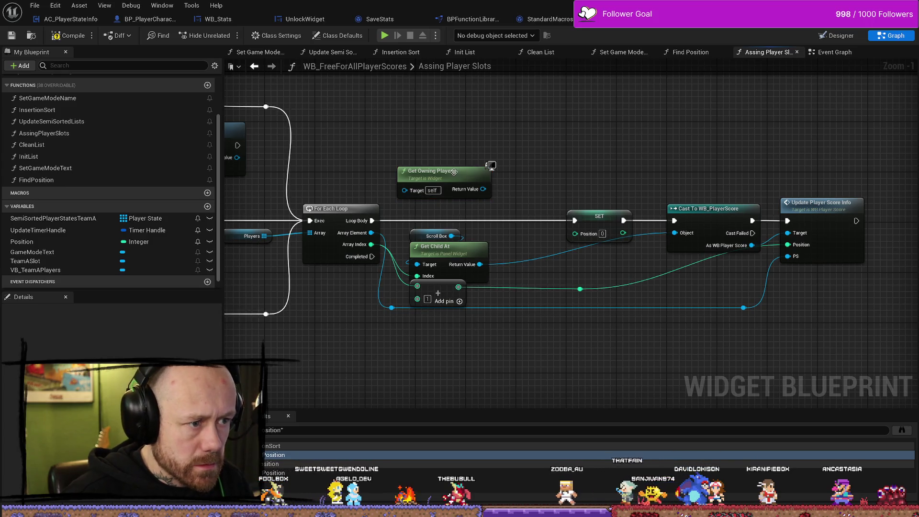
left_click_drag(445, 171, 552, 133)
- Insert a Branch after Loop Body, route False to the Cast and rewire SET's Position
left_click_drag(372, 221, 415, 192)
type("branch")
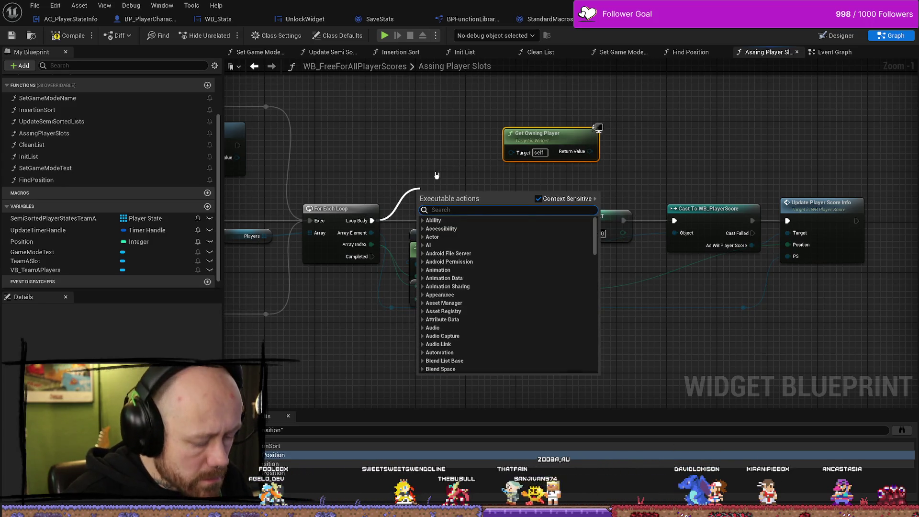
key("Return")
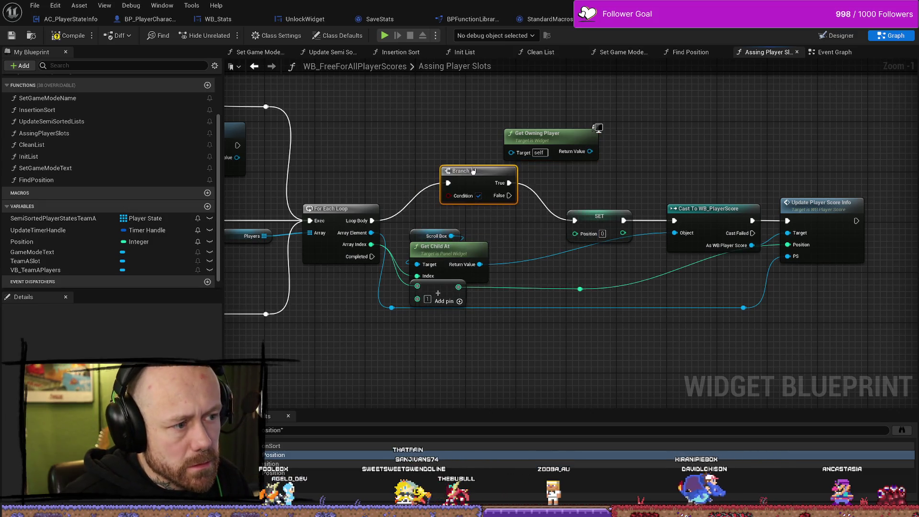
left_click_drag(434, 196, 496, 190)
mouse_move(594, 216)
left_mouse_down()
mouse_move(593, 198)
mouse_move(488, 210)
left_mouse_up()
mouse_move(597, 223)
left_mouse_down()
mouse_move(598, 188)
mouse_move(675, 221)
left_mouse_up()
left_click(598, 201)
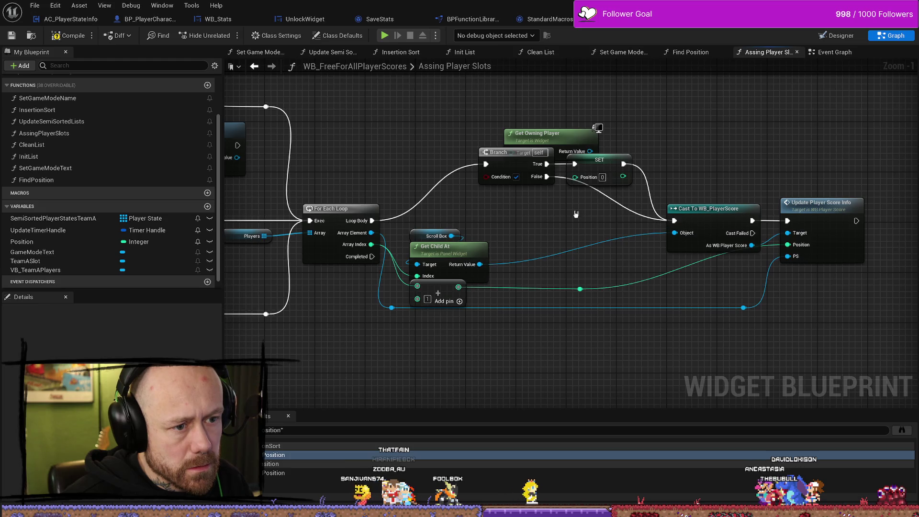
double_click(616, 201)
left_click_drag(616, 201, 563, 222)
mouse_move(580, 290)
left_mouse_down()
mouse_move(587, 180)
mouse_move(576, 177)
left_mouse_up()
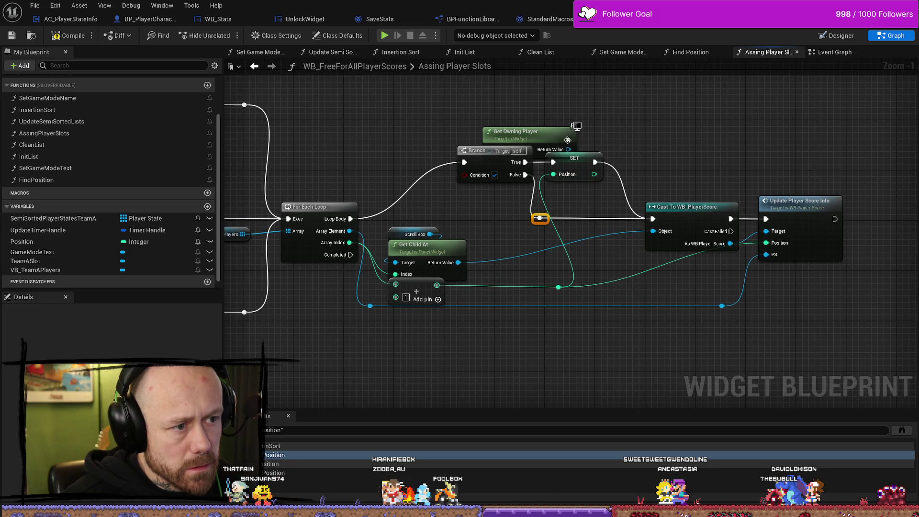
mouse_move(515, 126)
left_mouse_down()
mouse_move(470, 229)
mouse_move(432, 110)
mouse_move(426, 186)
left_mouse_up()
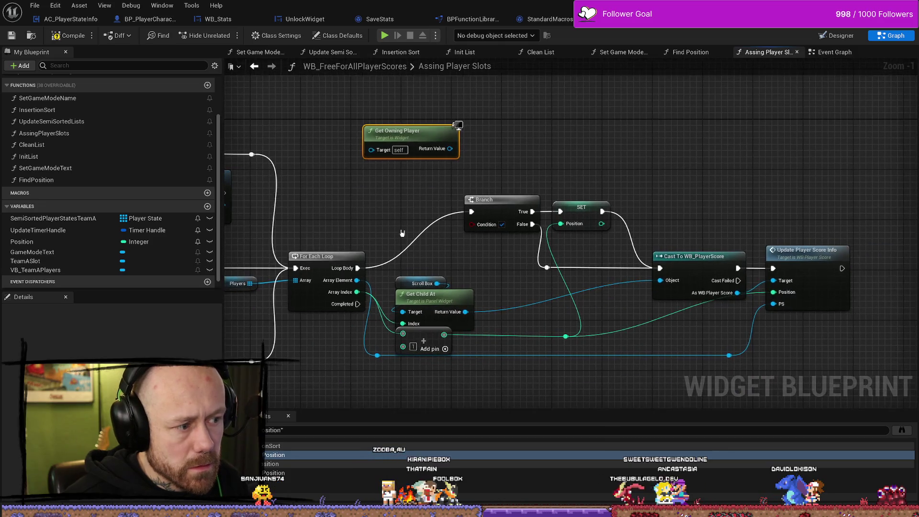
- Add an == node comparing the loop's Array Element with Get Owning Player
left_click_drag(358, 283, 366, 217)
type("==")
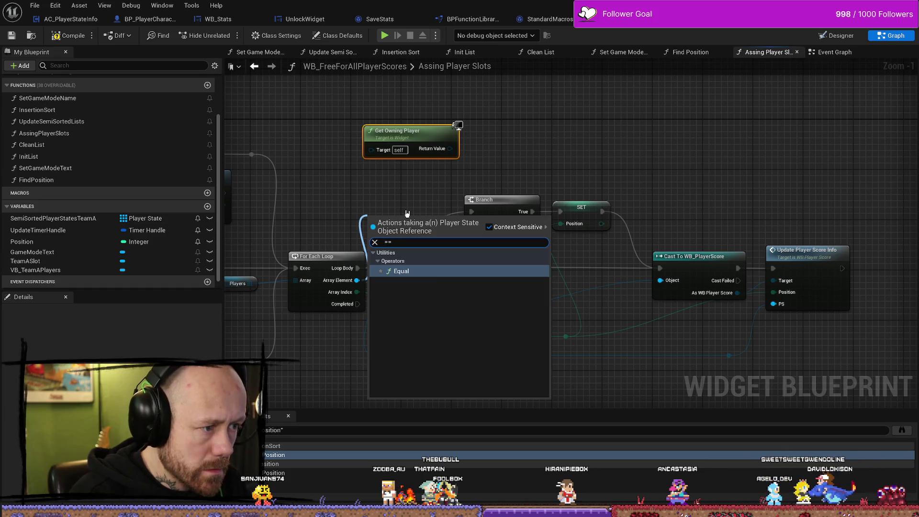
key("Return")
left_click_drag(412, 225, 563, 144)
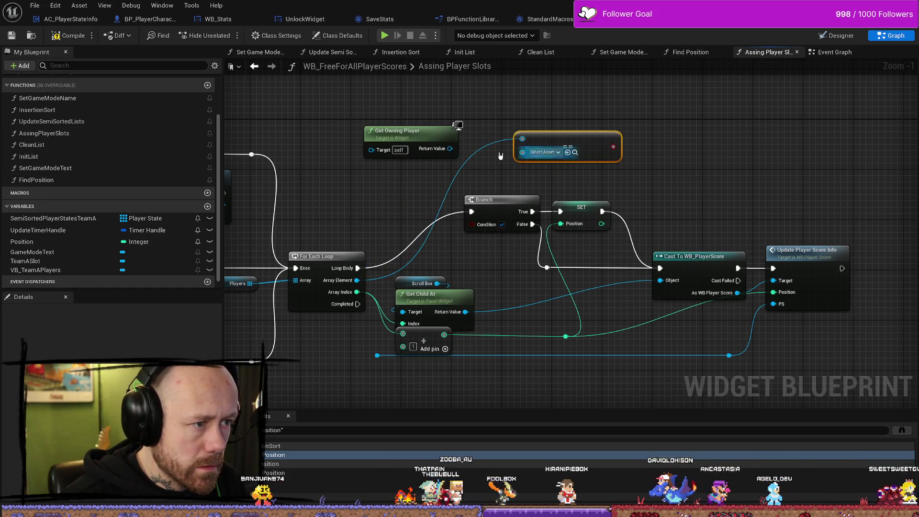
mouse_move(450, 148)
left_mouse_down()
mouse_move(524, 157)
mouse_move(530, 145)
mouse_move(473, 223)
left_mouse_up()
- Compile and save the widget blueprint, then switch to WB_EndGameScoresFreeForAll
left_click(65, 35)
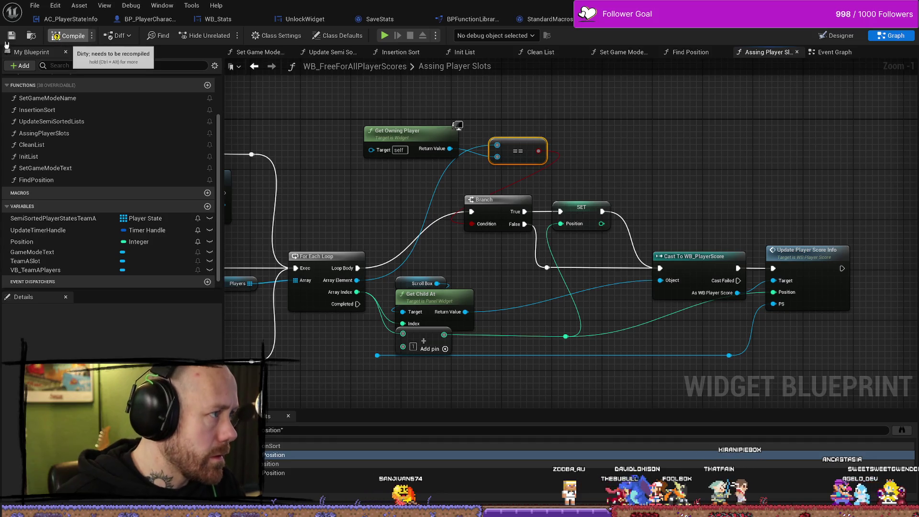
left_click(11, 35)
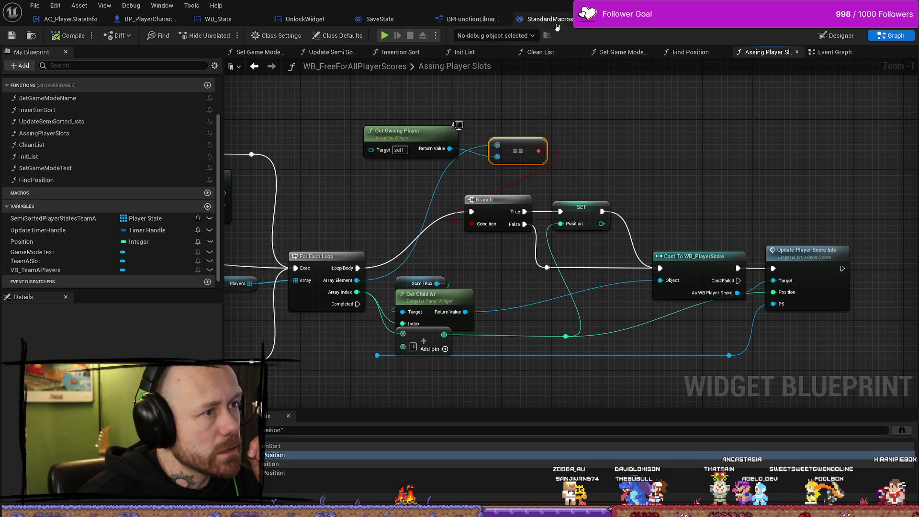
left_click(617, 19)
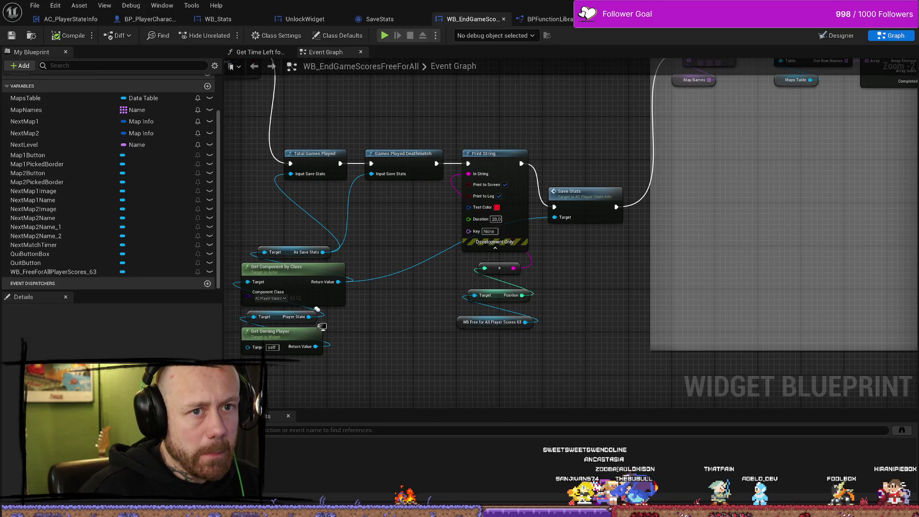
- Start a singleplayer Ruined Village deathmatch with 3 bots and 6 points to win, then deploy
key("alt+Tab")
left_click(222, 36)
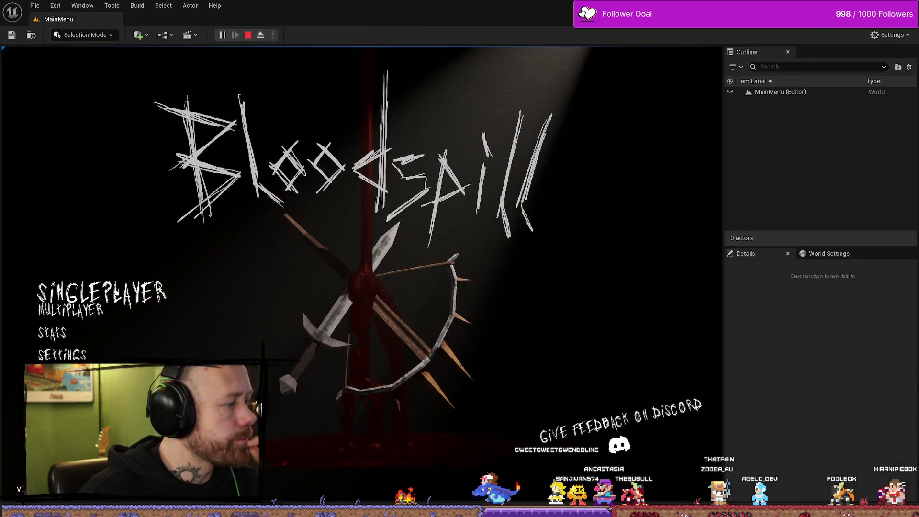
left_click(72, 322)
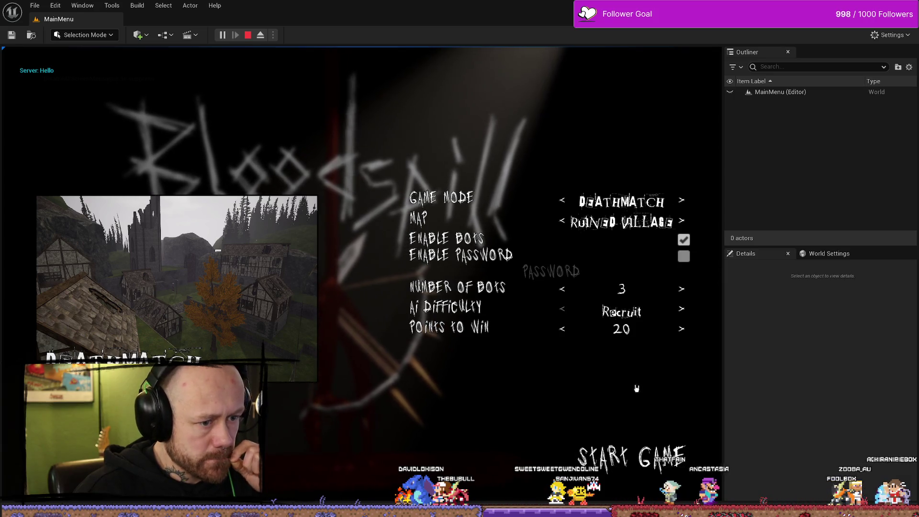
double_click(564, 331)
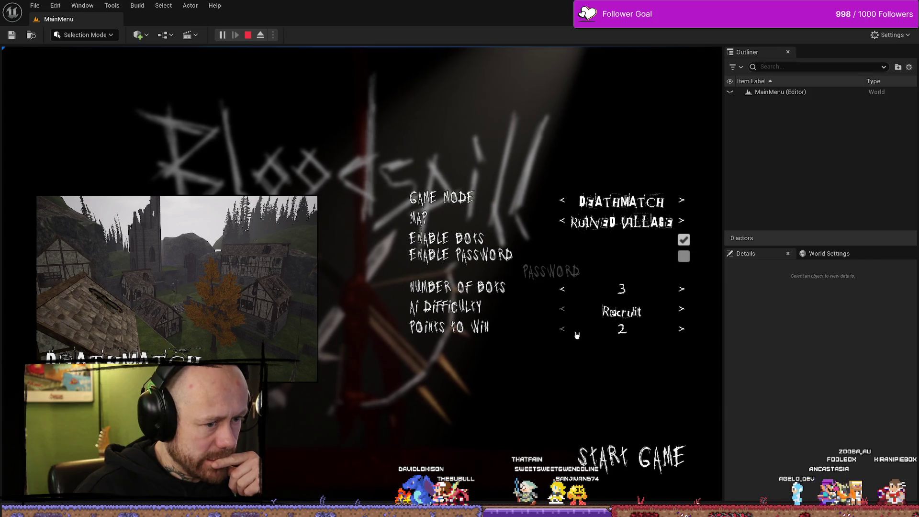
left_click(637, 450)
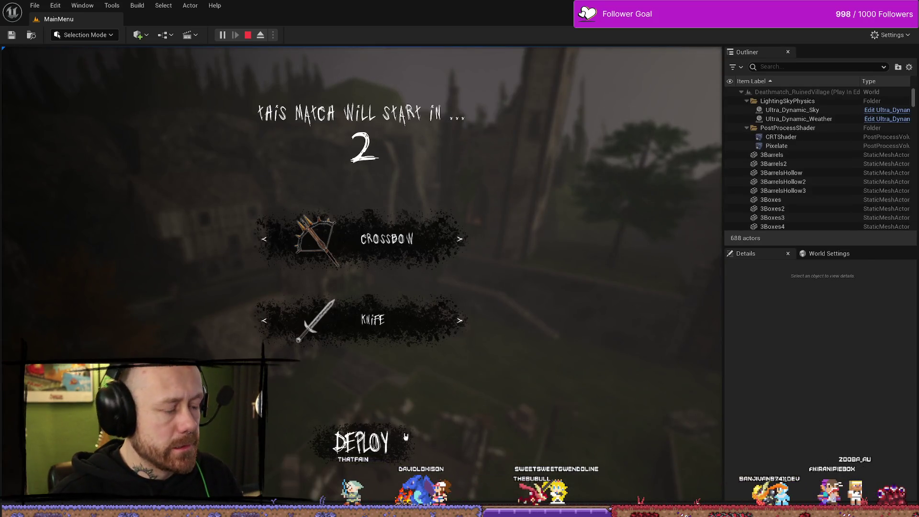
left_click(406, 437)
- Play the Ruined Village deathmatch fullscreen, shooting enemies, respawning and checking the scoreboard
key("F11")
key("w")
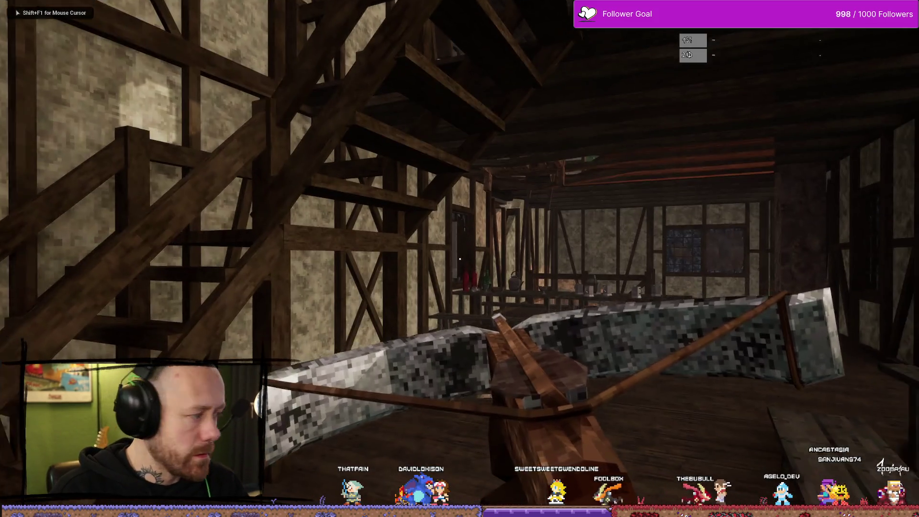
key("w")
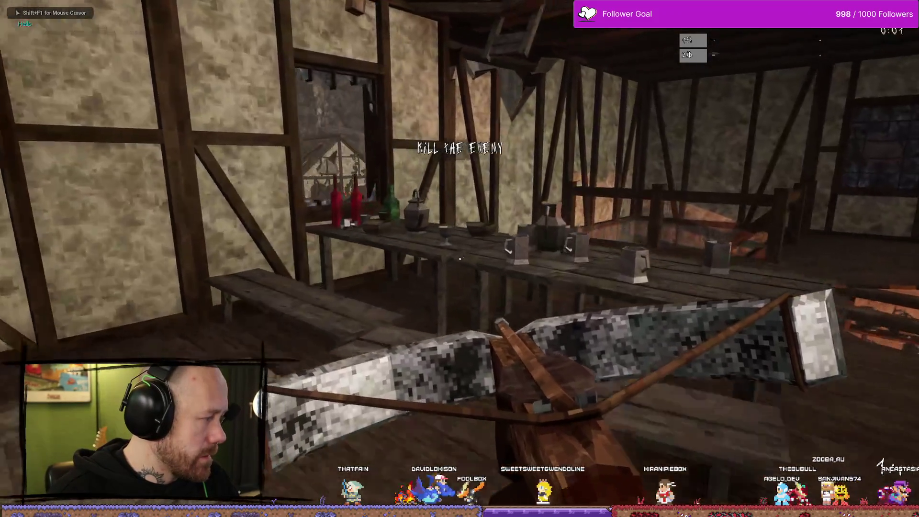
key("w")
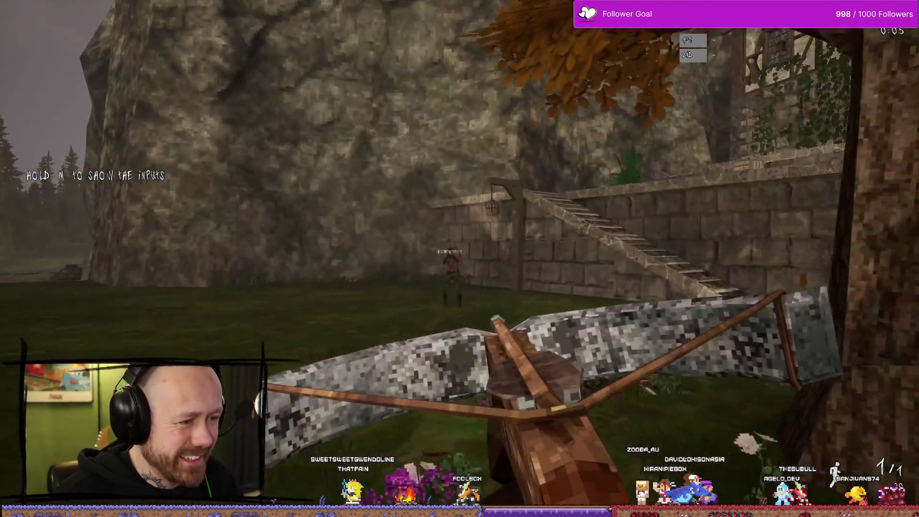
left_click(460, 259)
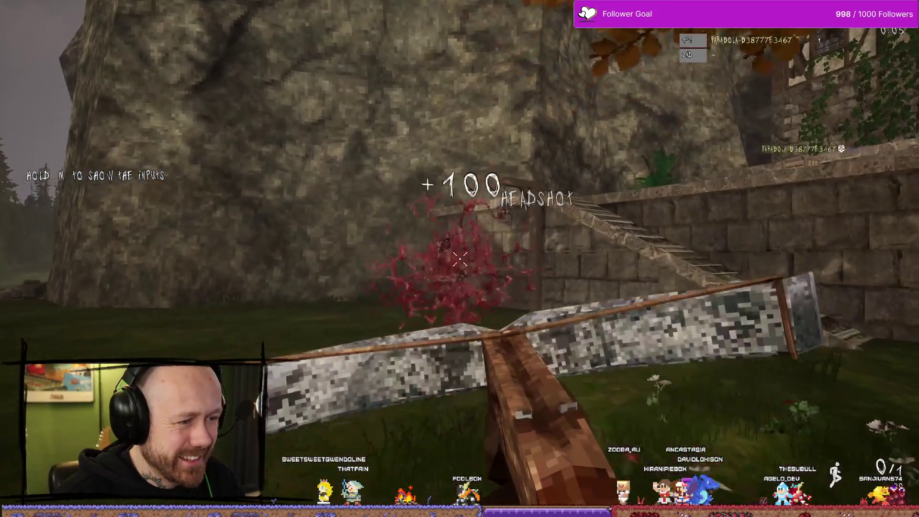
key("w")
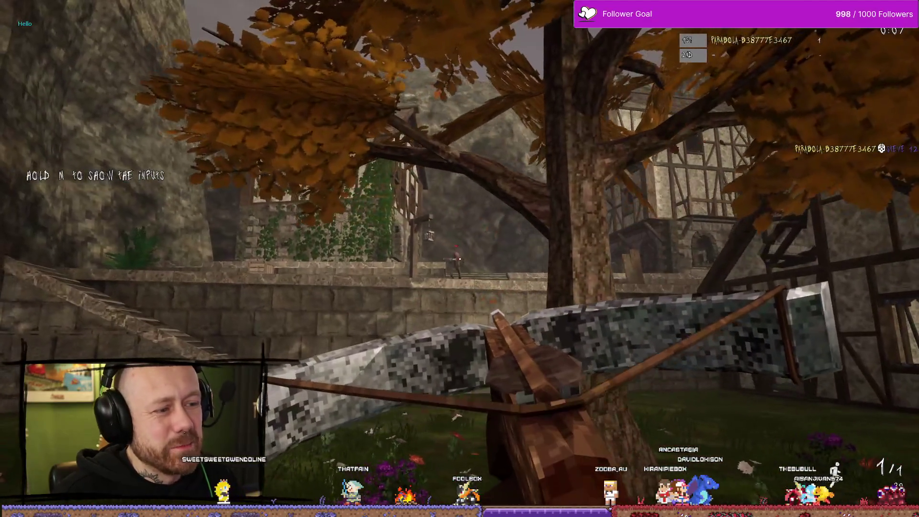
key("w")
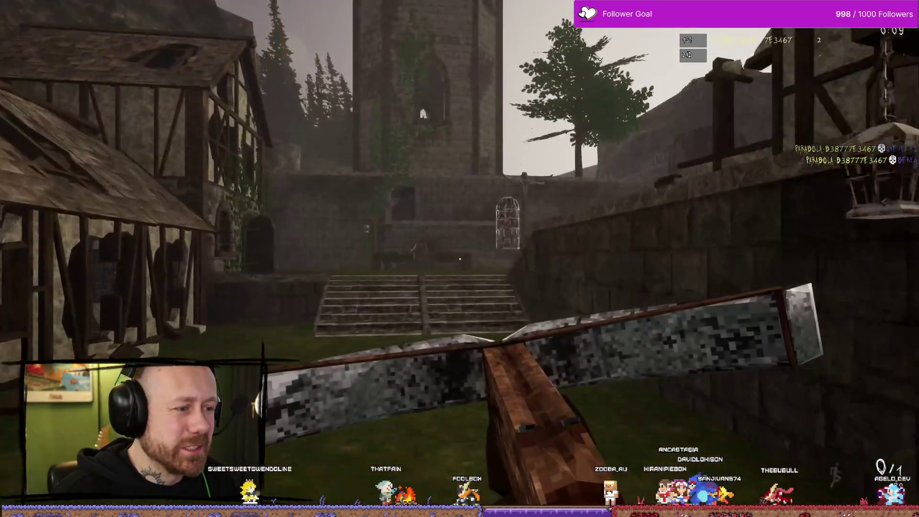
key("w")
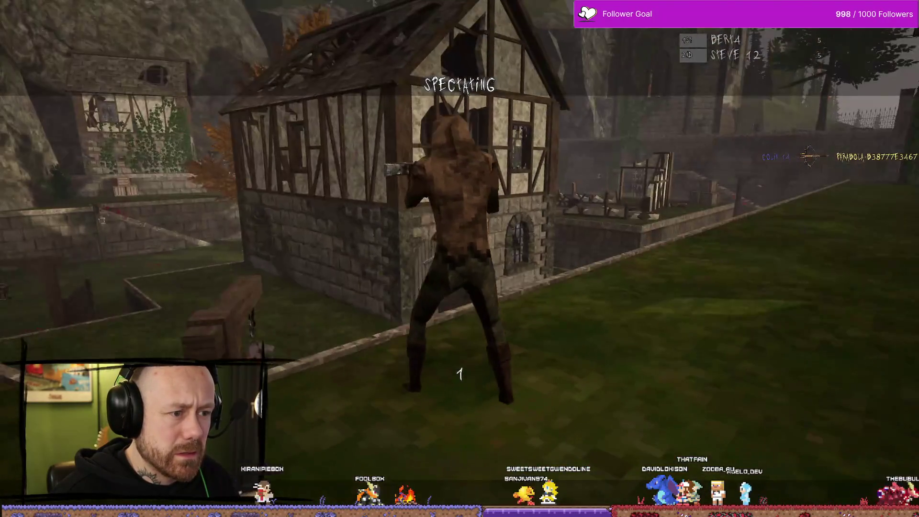
left_click(460, 258)
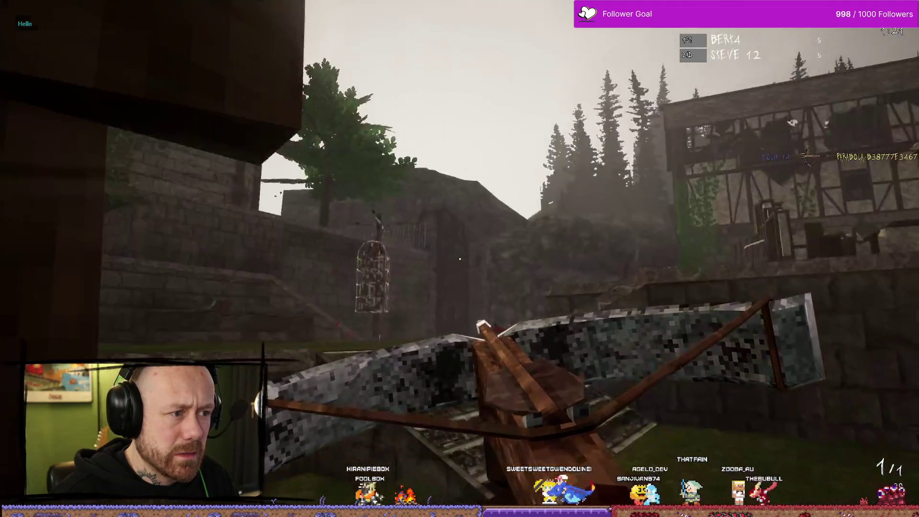
key("w")
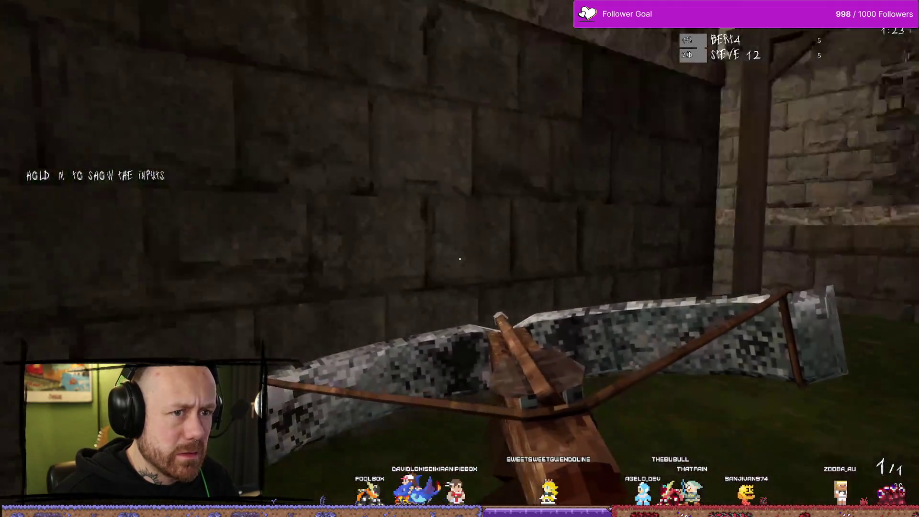
key("Tab")
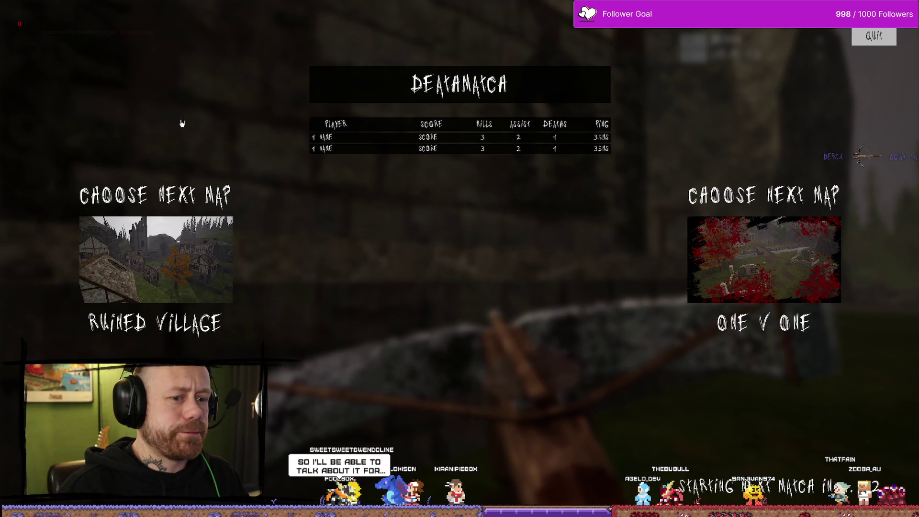
- Leave the results screen, stop the playtest and close the Output Log
left_click(874, 36)
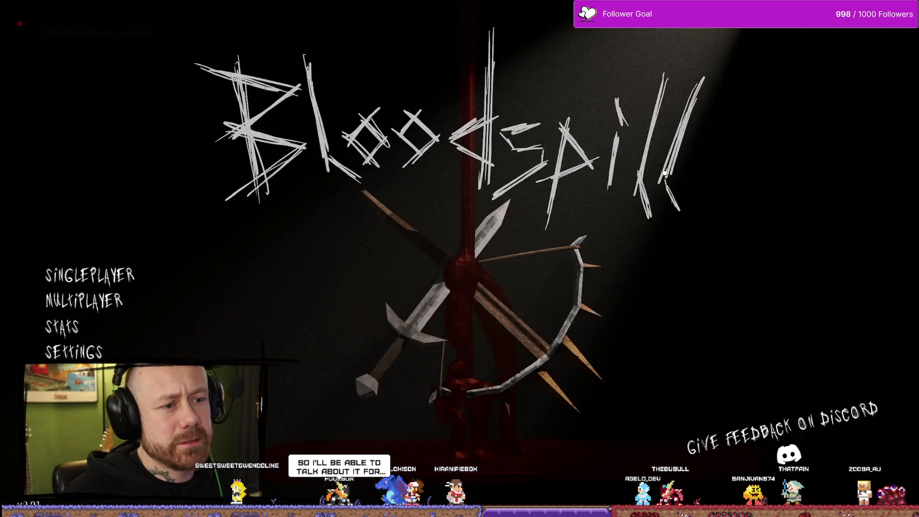
key("Escape")
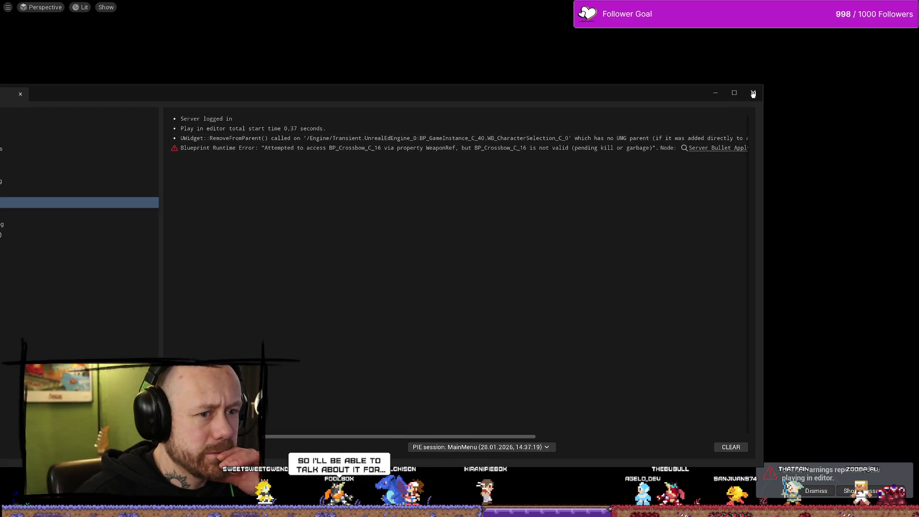
left_click(753, 94)
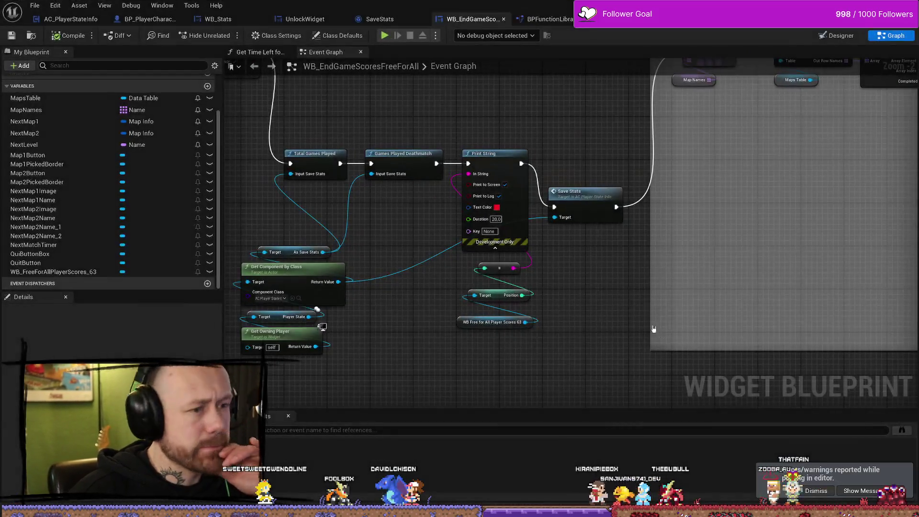
- Inspect the Assing Player Slots loop wiring around Array Element in WB_FreeForAllPlayerScores
left_click(657, 19)
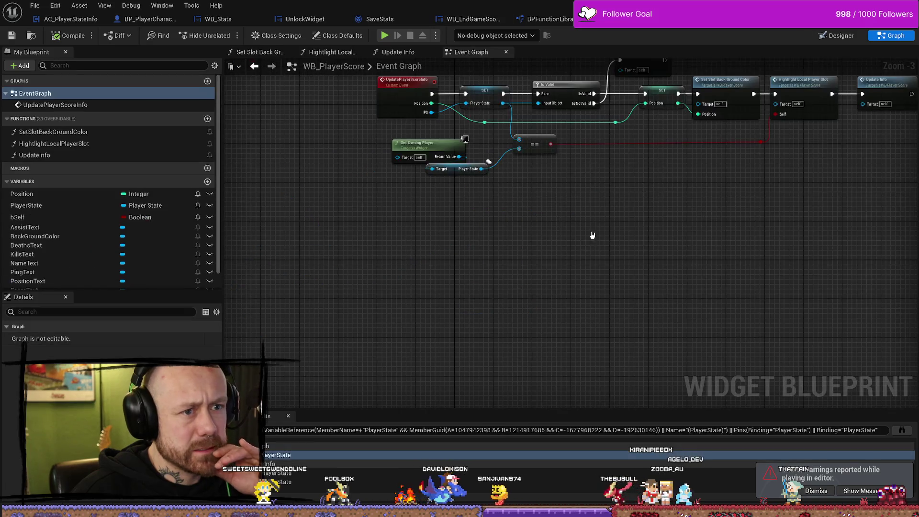
key("alt+Left")
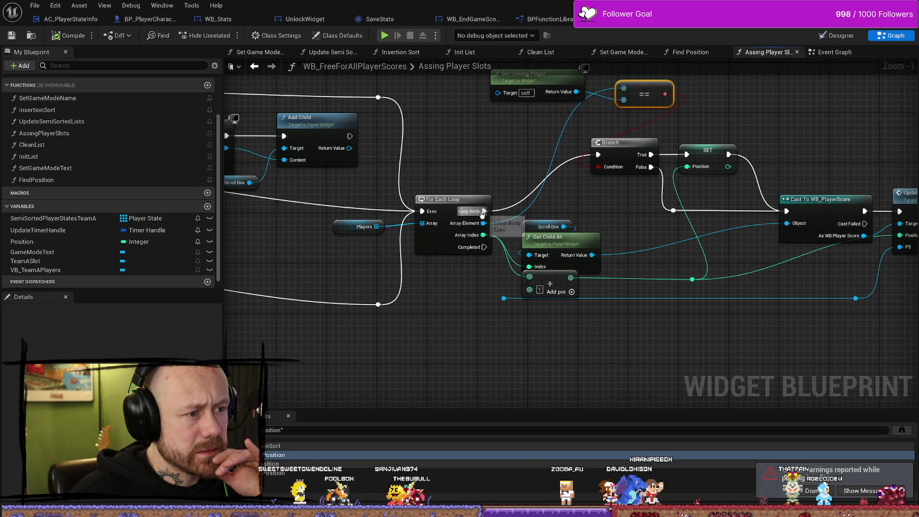
left_click_drag(640, 215, 596, 205)
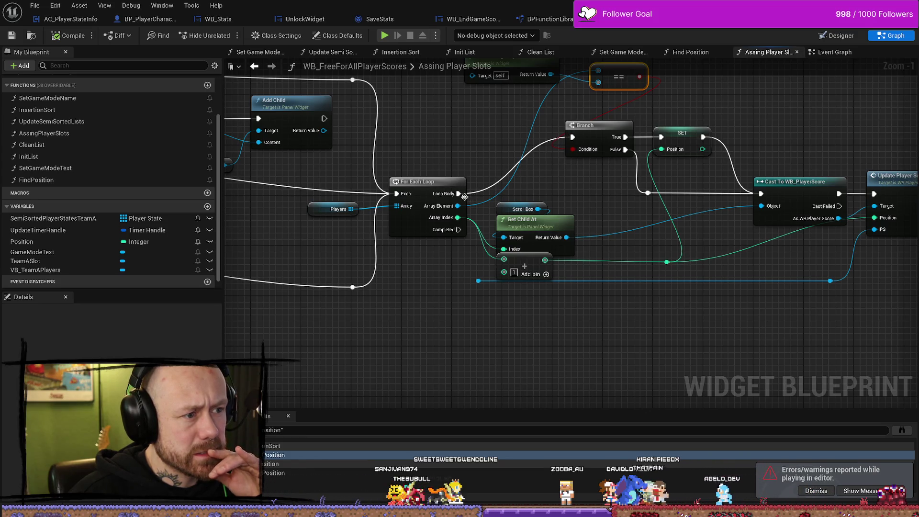
left_click_drag(600, 195, 586, 196)
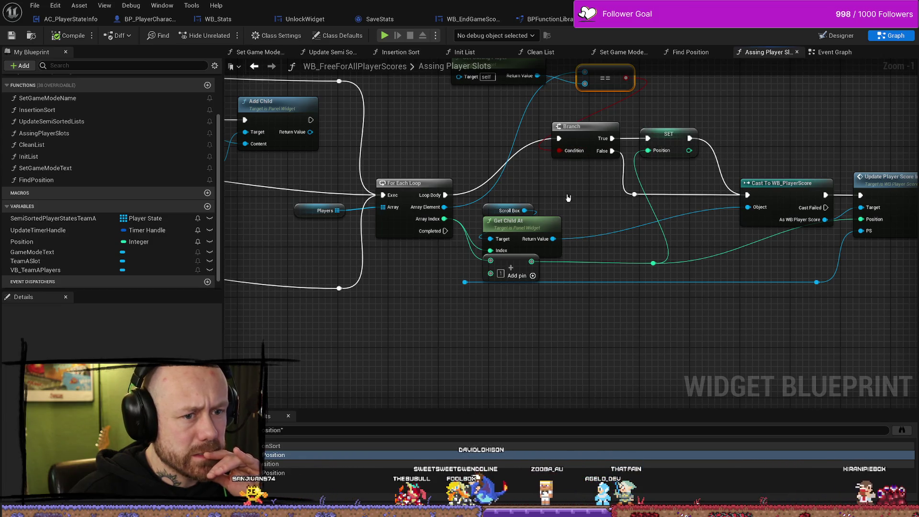
left_click_drag(584, 194, 552, 195)
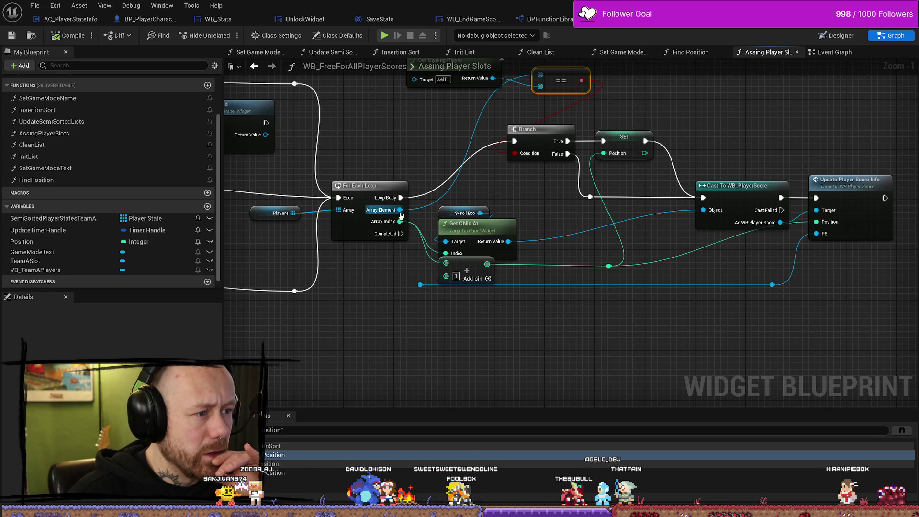
left_click_drag(399, 209, 420, 288)
left_click_drag(525, 190, 494, 208)
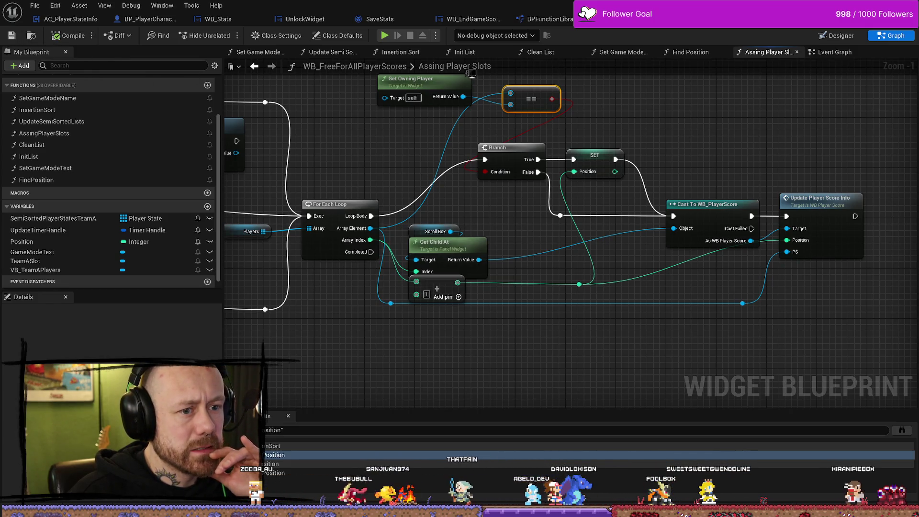
key("alt+Tab")
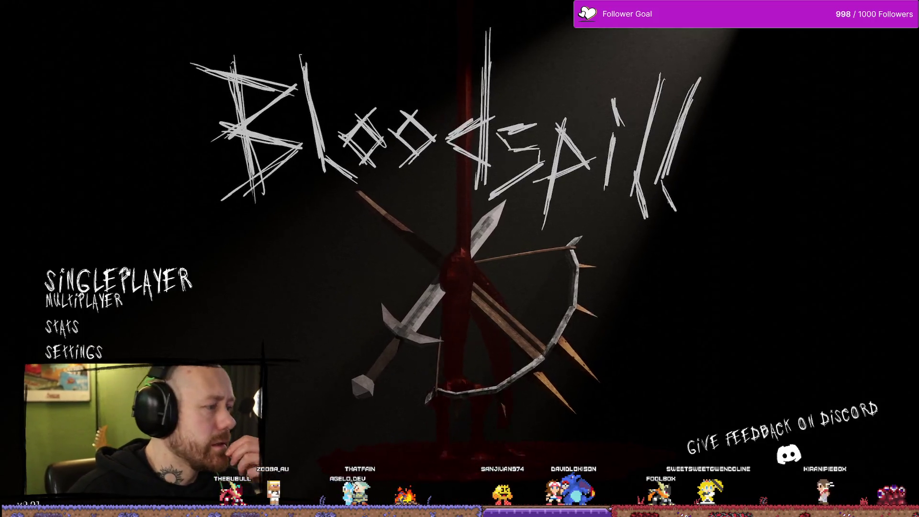
- Start a singleplayer One V One deathmatch with 4 points to win and deploy
left_click(94, 269)
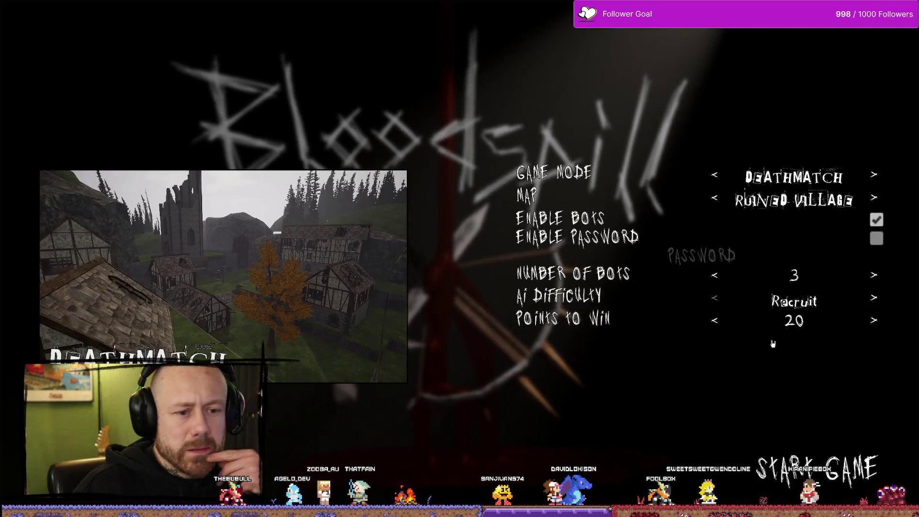
left_click(874, 197)
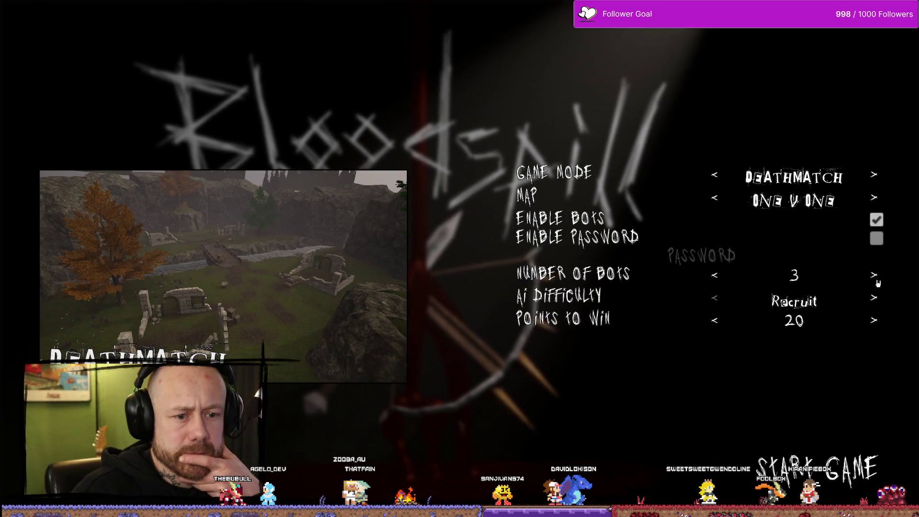
left_click(715, 321)
left_click(715, 321)
left_click(715, 321)
left_click(714, 321)
left_click(715, 321)
left_click(714, 321)
left_click(715, 320)
left_click(715, 320)
left_click(716, 321)
left_click(716, 321)
left_click(715, 321)
left_click(716, 321)
left_click(716, 321)
left_click(716, 321)
left_click(716, 321)
left_click(716, 321)
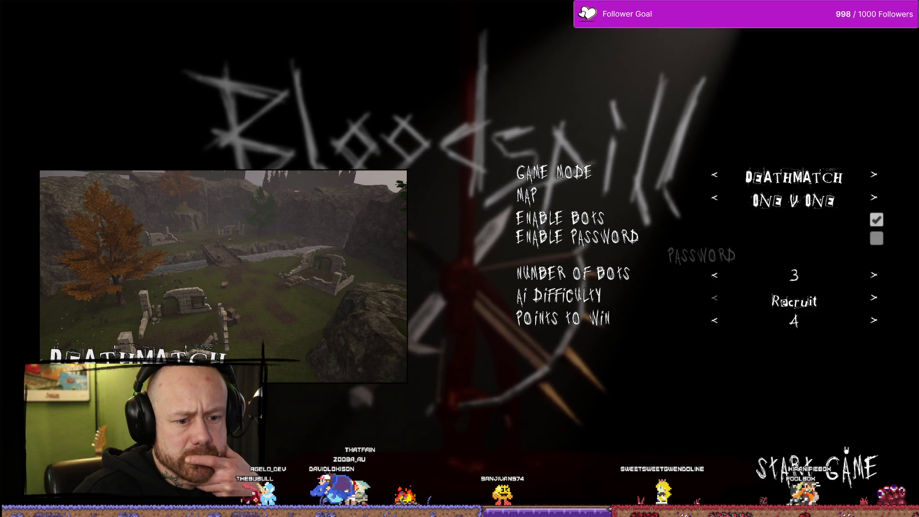
left_click(857, 480)
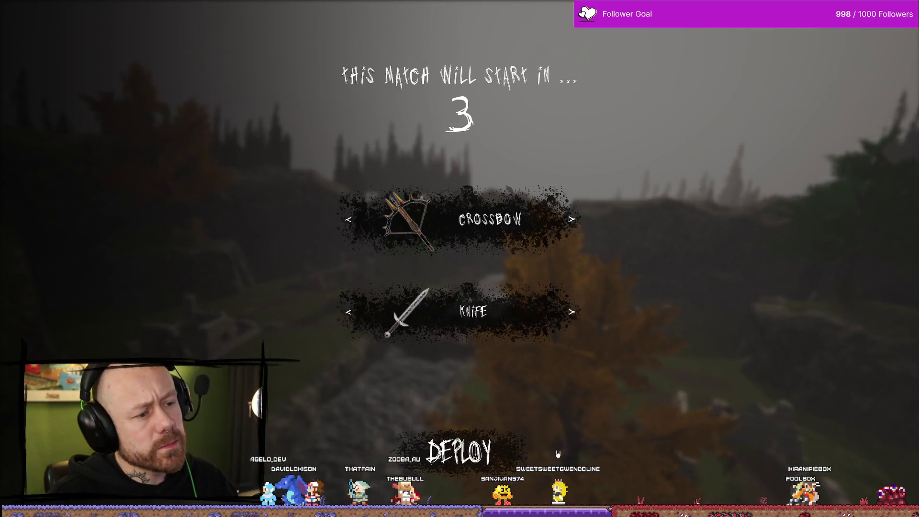
left_click(558, 454)
- Play the match with crossbow kills until the scoreboard appears, then stop the session
key("Tab")
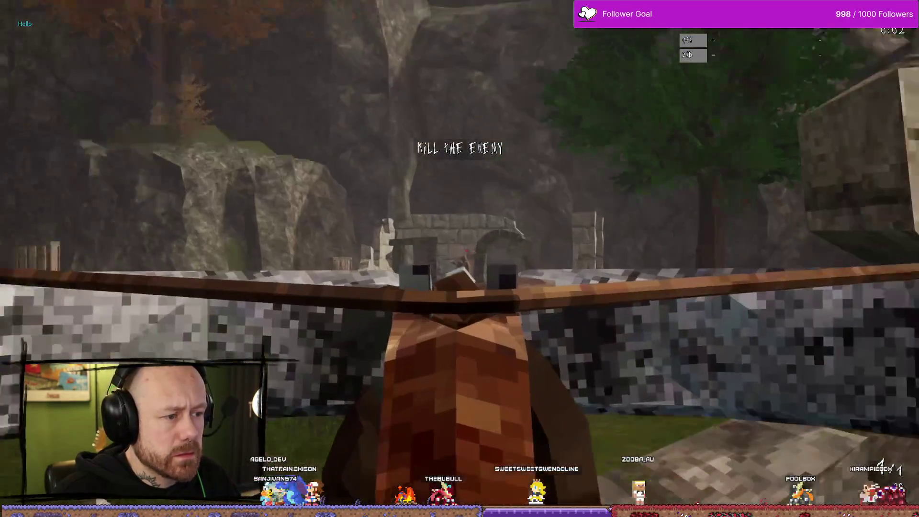
left_click(459, 259)
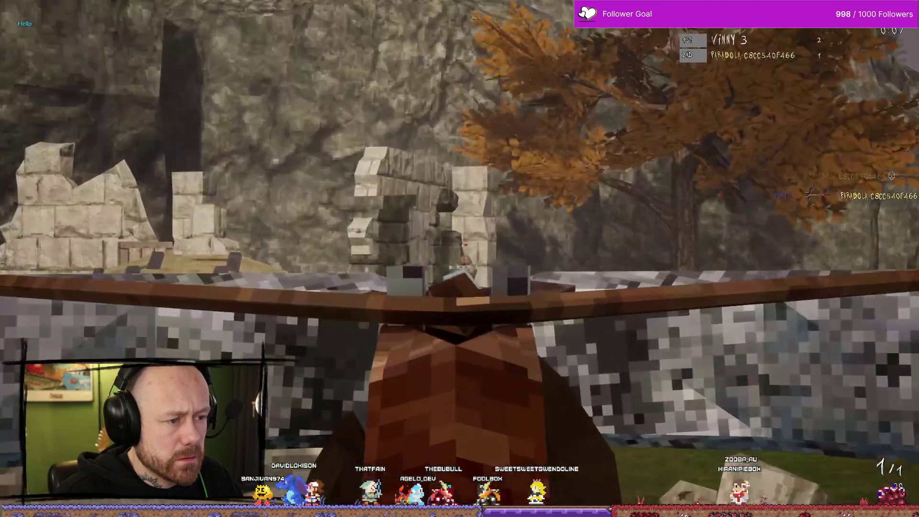
left_click(460, 260)
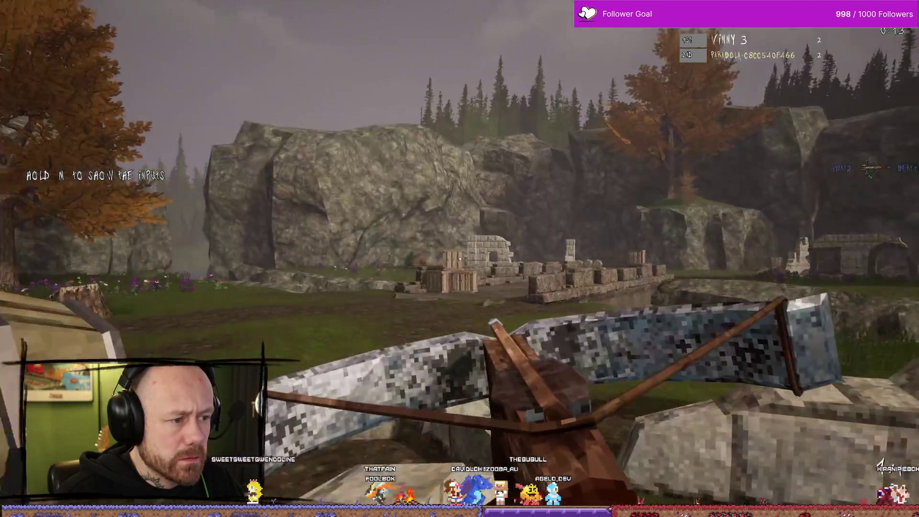
left_click(459, 259)
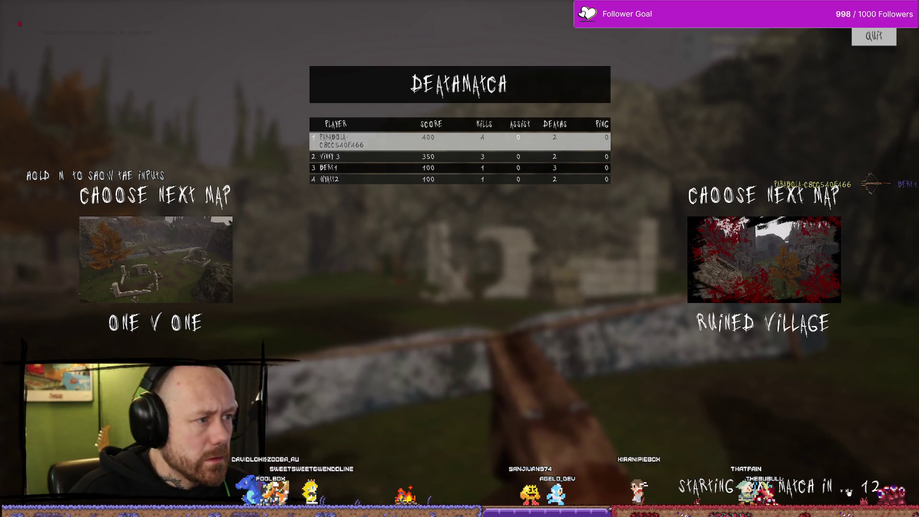
key("Escape")
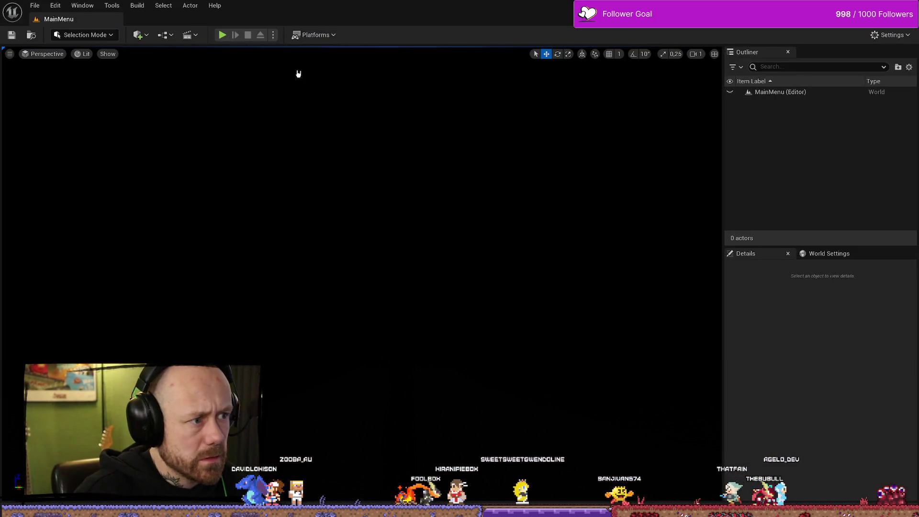
- Run another One V One deathmatch to the scoreboard, stop it, and search assets for 'main menu'
key("alt+p")
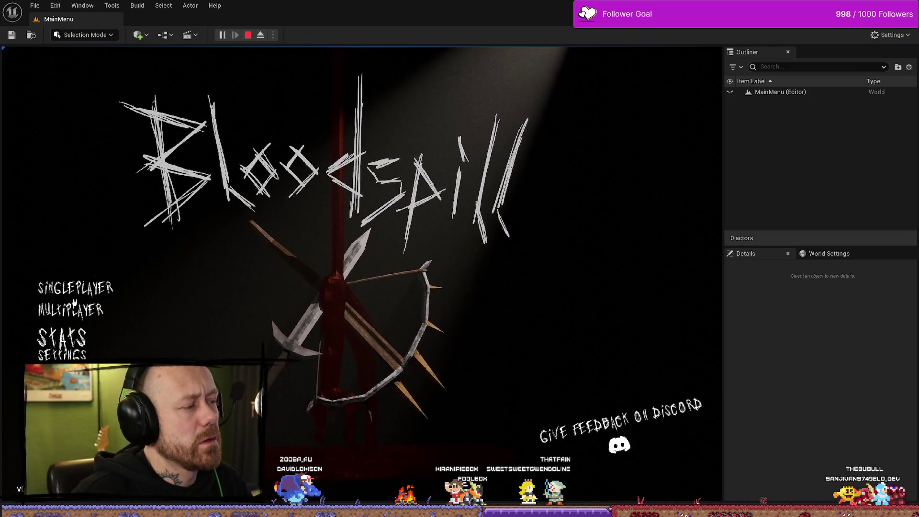
left_click(75, 287)
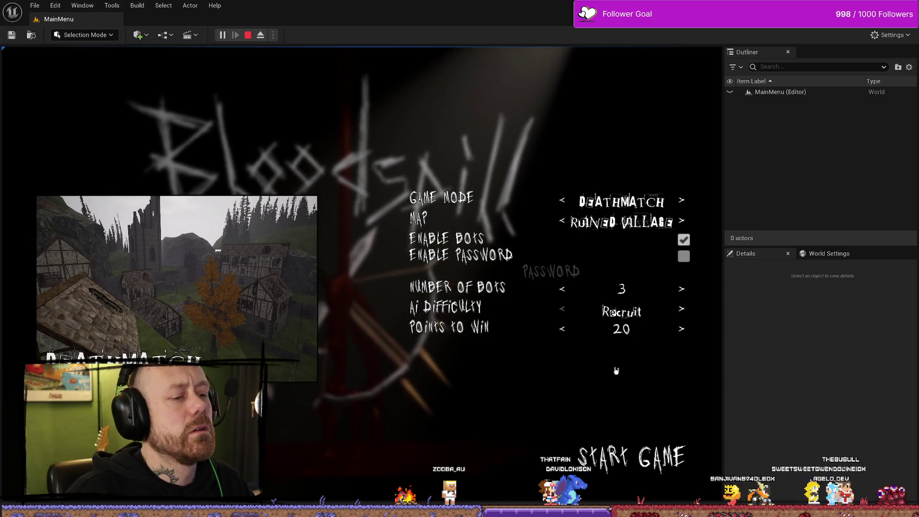
left_click(563, 222)
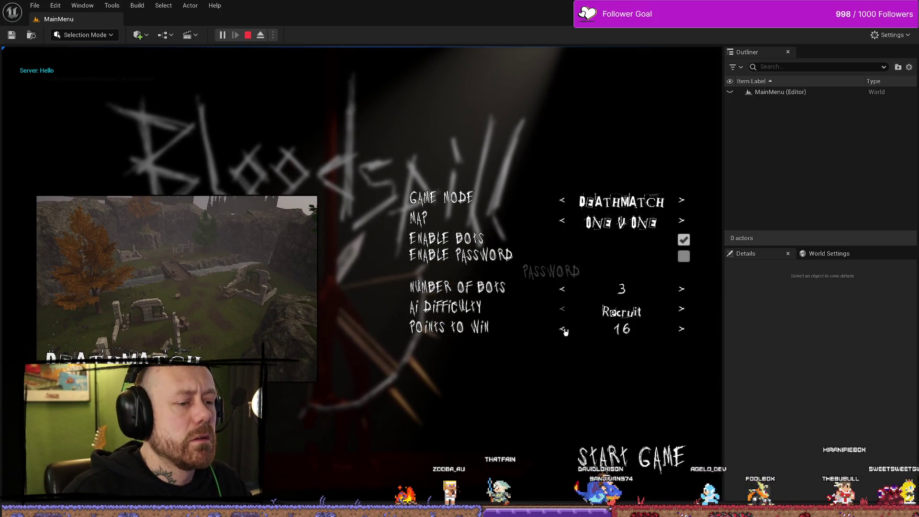
left_click(632, 460)
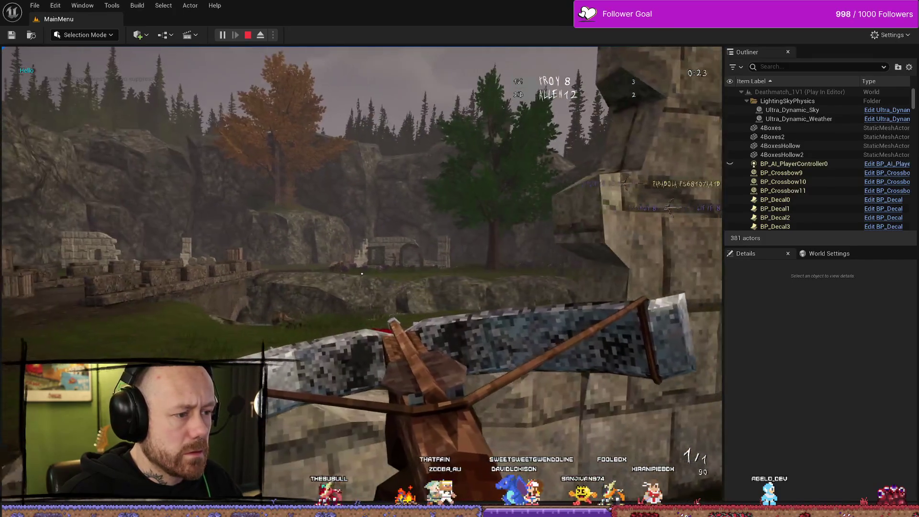
left_click(362, 273)
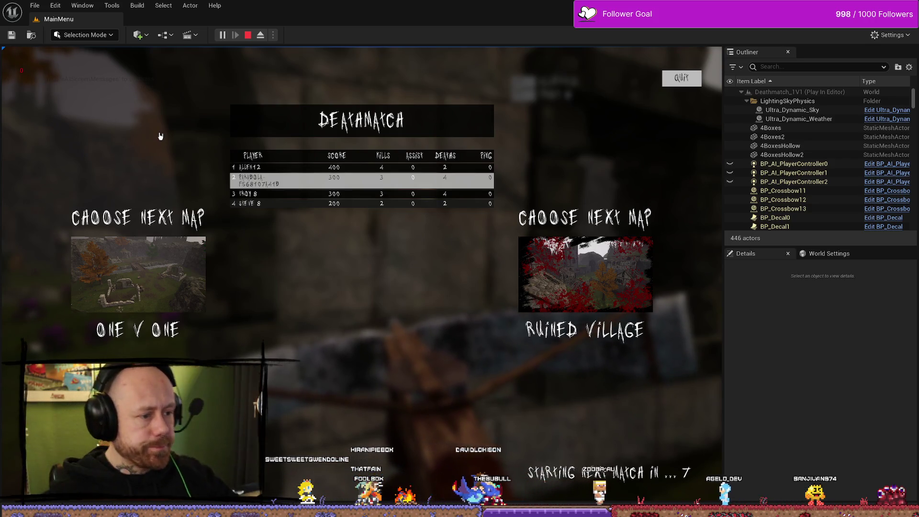
key("Escape")
key("ctrl+space")
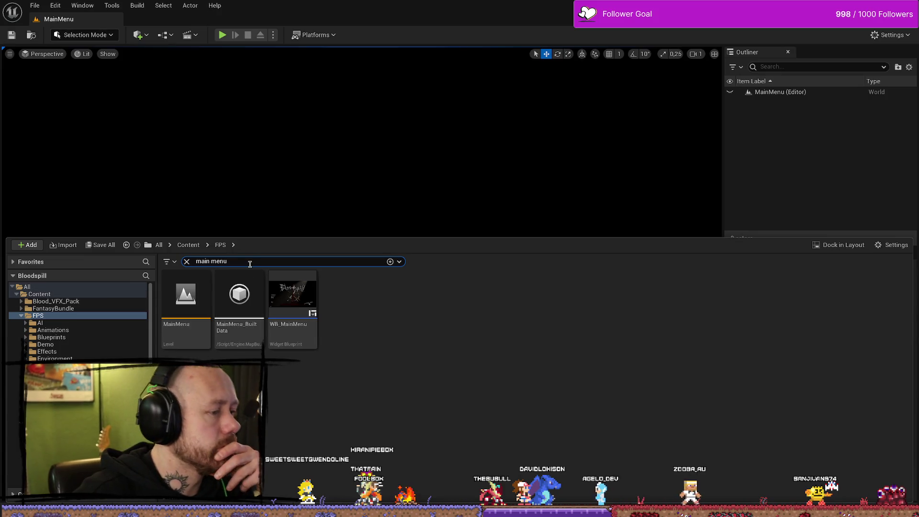
key("BackSpace")
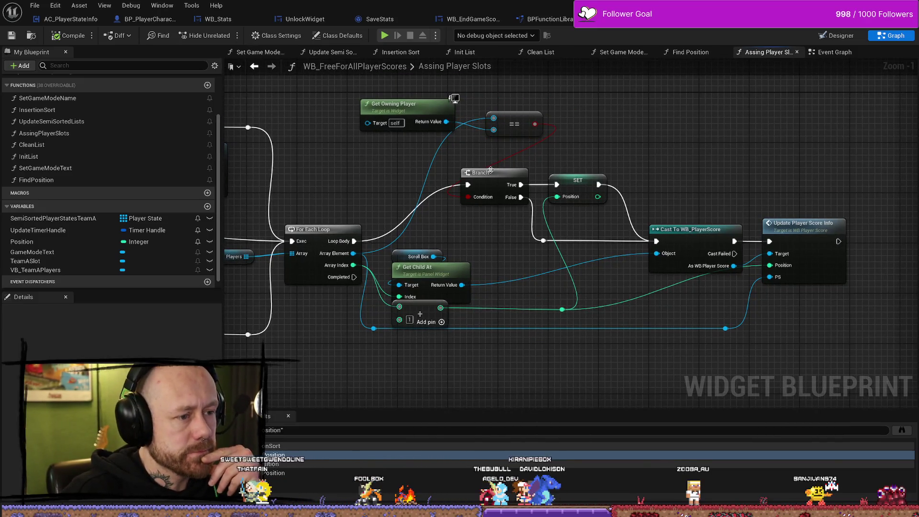
left_click(688, 149)
key("ctrl+z")
key("ctrl+z")
key("ctrl+z")
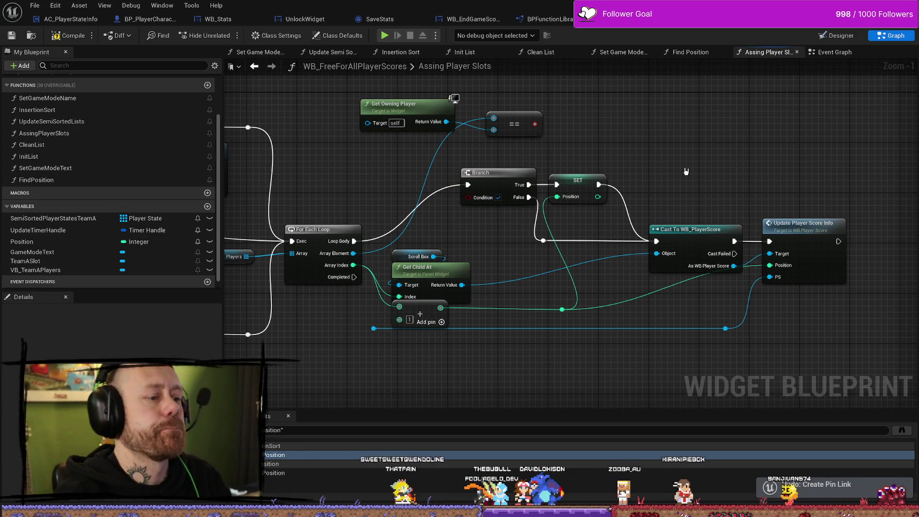
key("ctrl+z")
key("ctrl+z")
key("ctrl+z")
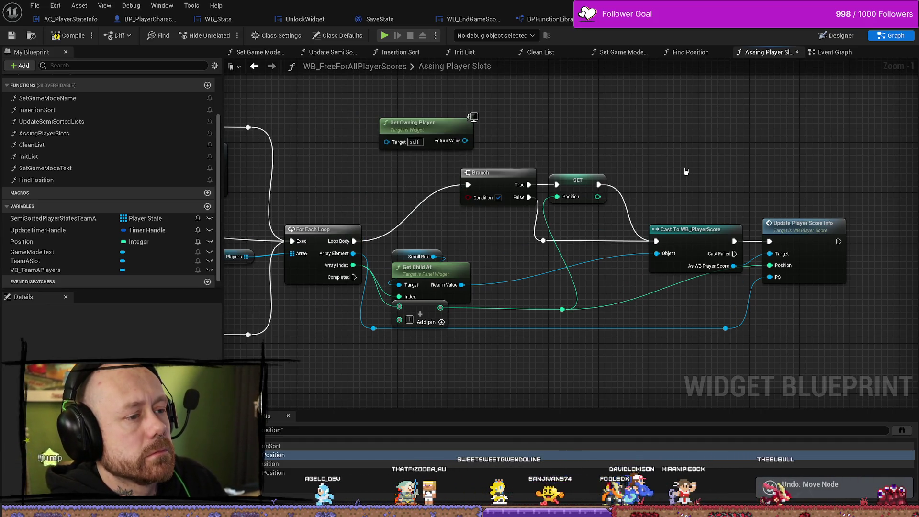
key("ctrl+z")
key("ctrl+z")
key("ctrl+z")
key("ctrl+z")
key("ctrl+z")
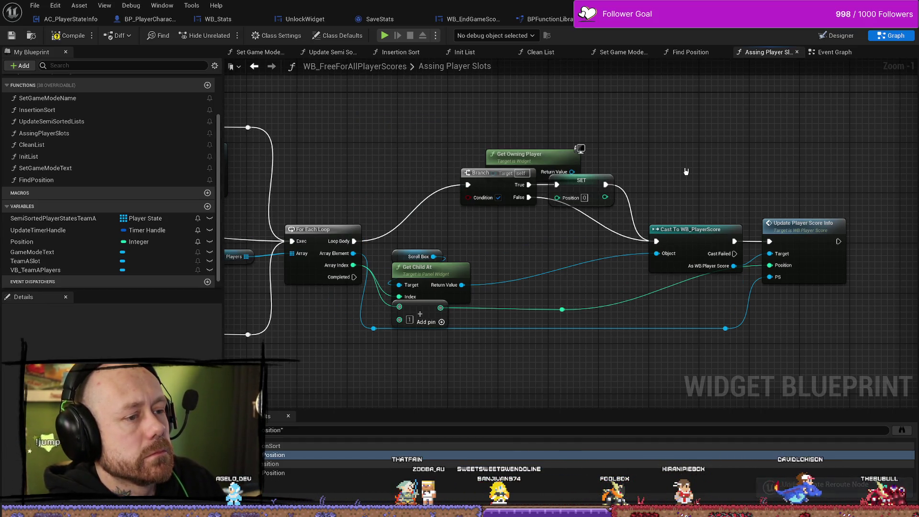
key("ctrl+z")
key("ctrl+z")
key("ctrl+z")
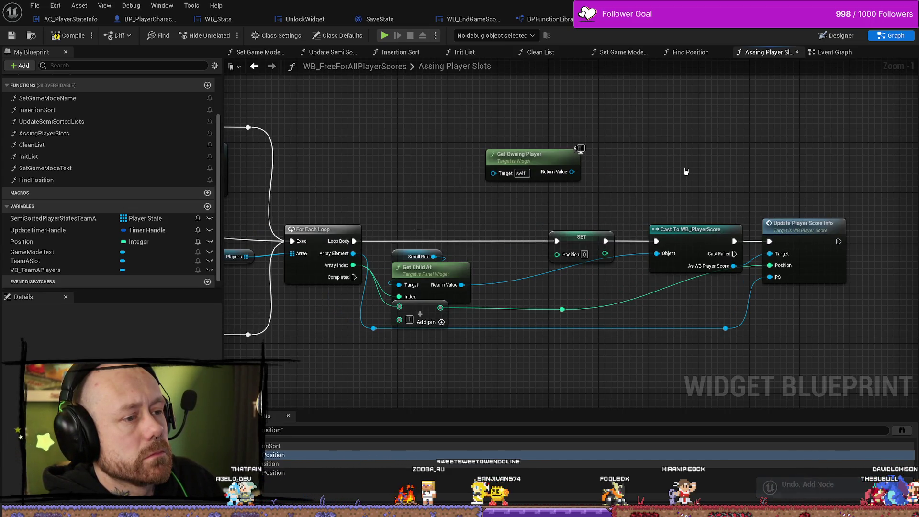
key("ctrl+z")
key("ctrl+z")
key("ctrl+z")
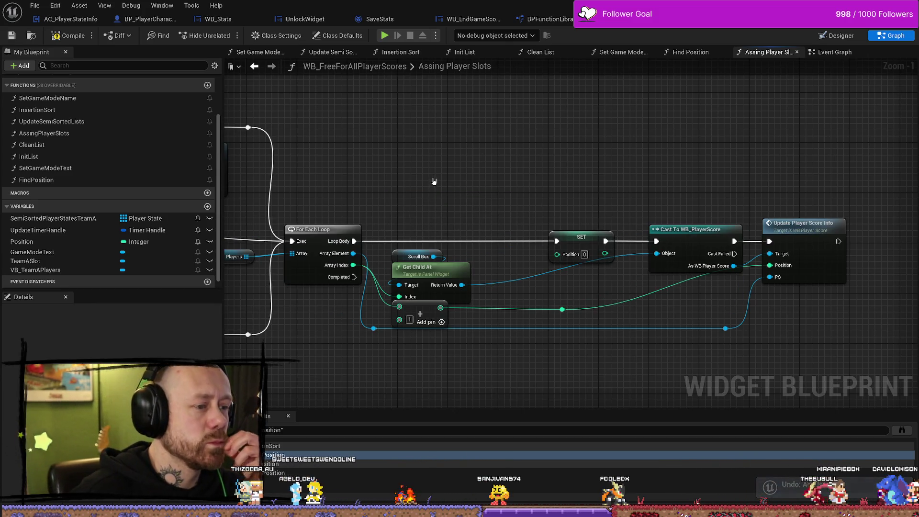
left_click_drag(433, 181, 483, 180)
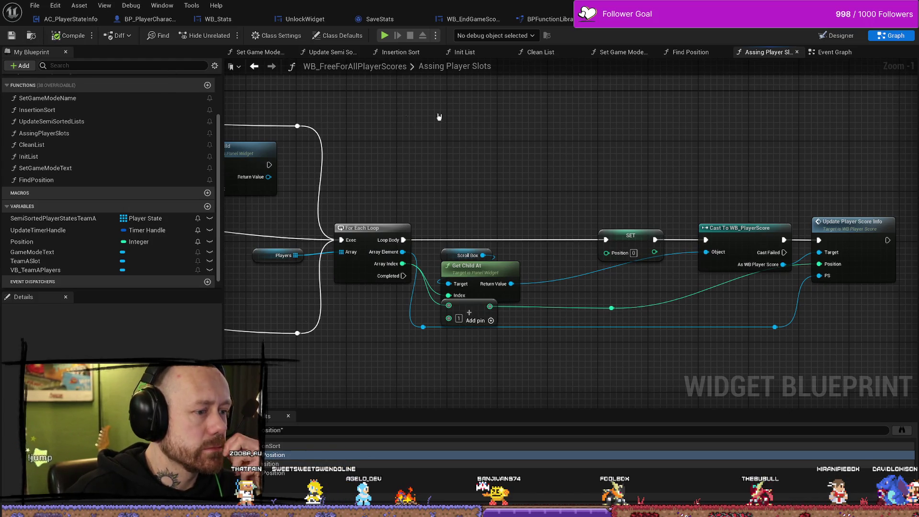
scroll(528, 192, "down", 2)
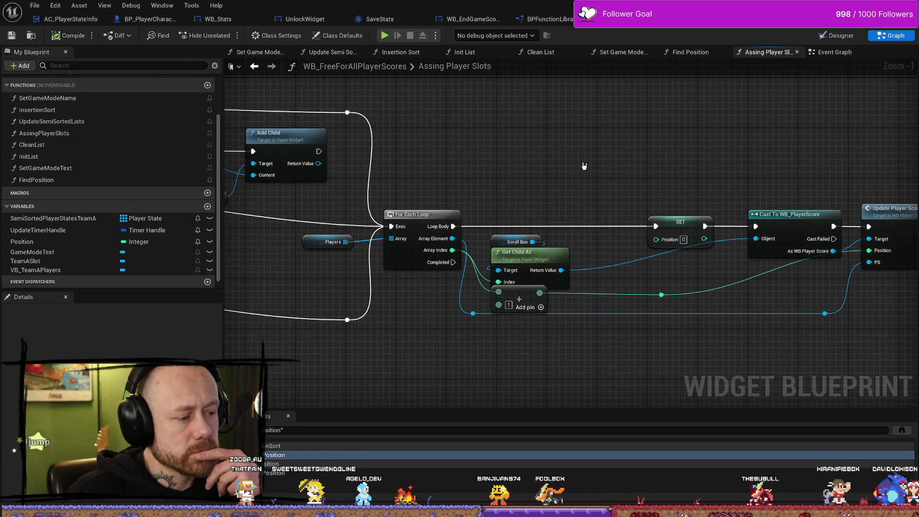
scroll(596, 231, "up", 2)
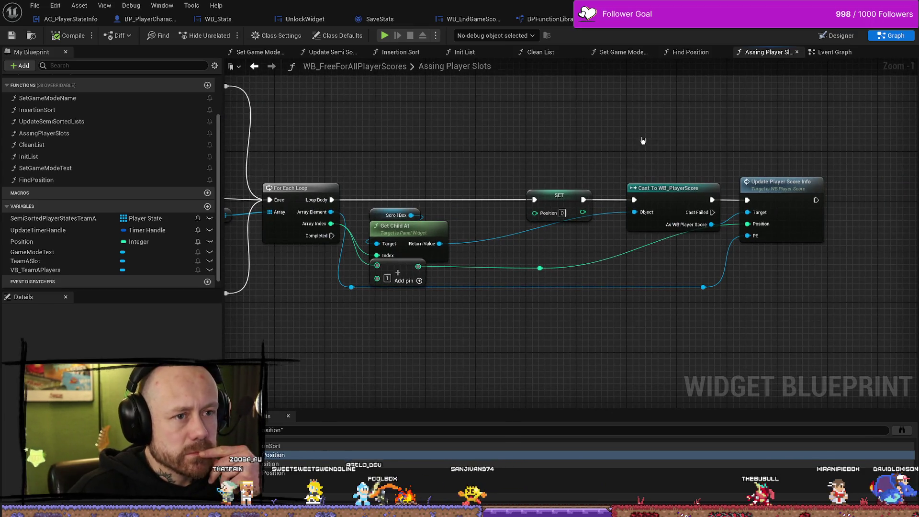
scroll(642, 142, "down", 4)
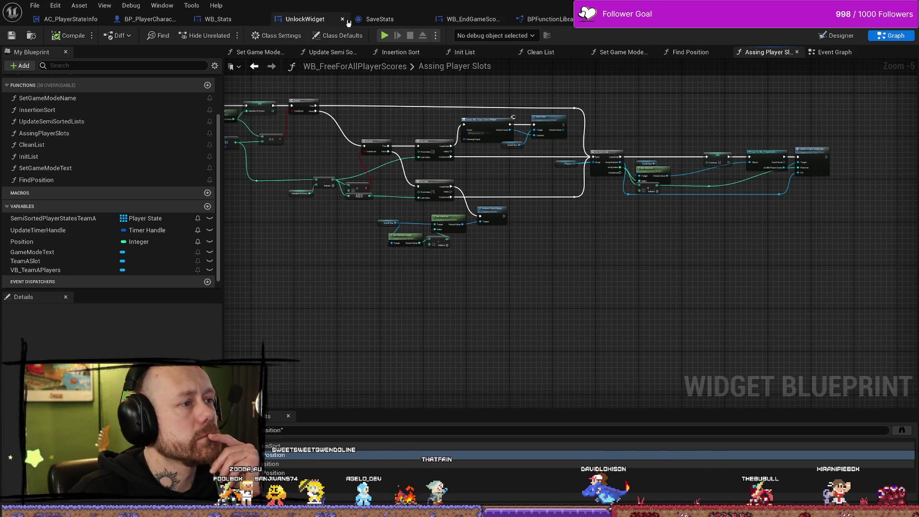
- Drag the WB Free for All Player Scores 63 node lower-left in the end-game graph, then return to Assing Player Slots
left_click(467, 19)
scroll(443, 128, "down", 2)
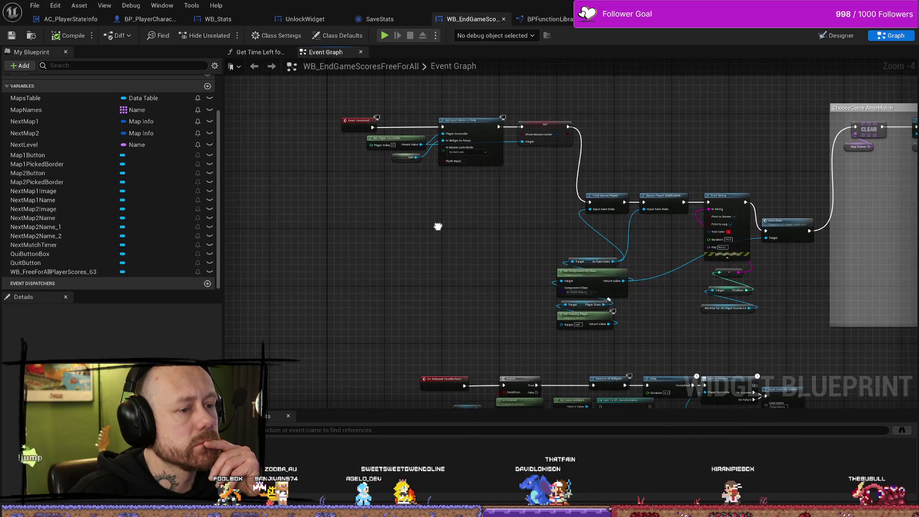
scroll(431, 224, "up", 5)
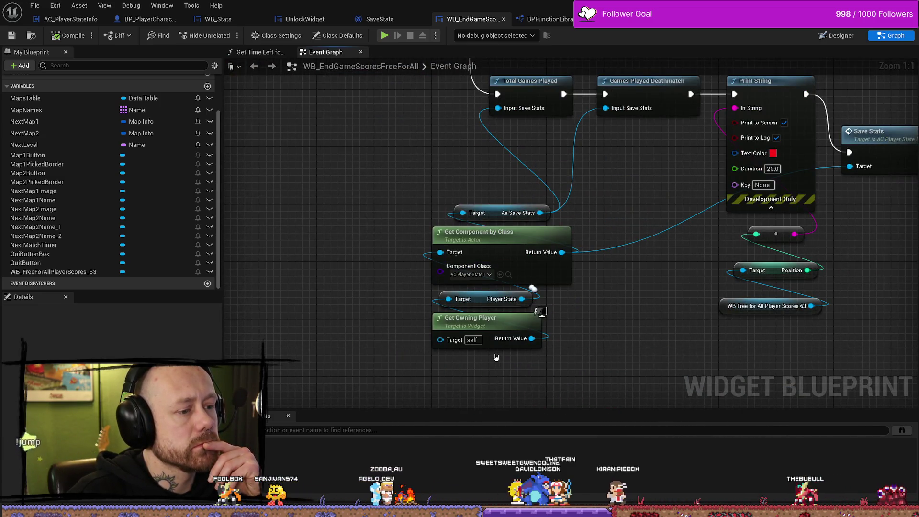
scroll(527, 263, "down", 3)
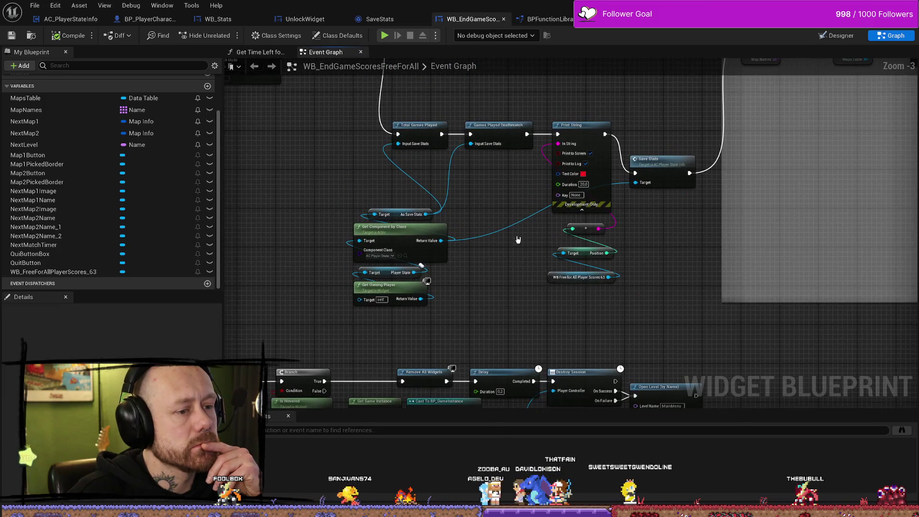
scroll(656, 236, "up", 3)
left_click(632, 244)
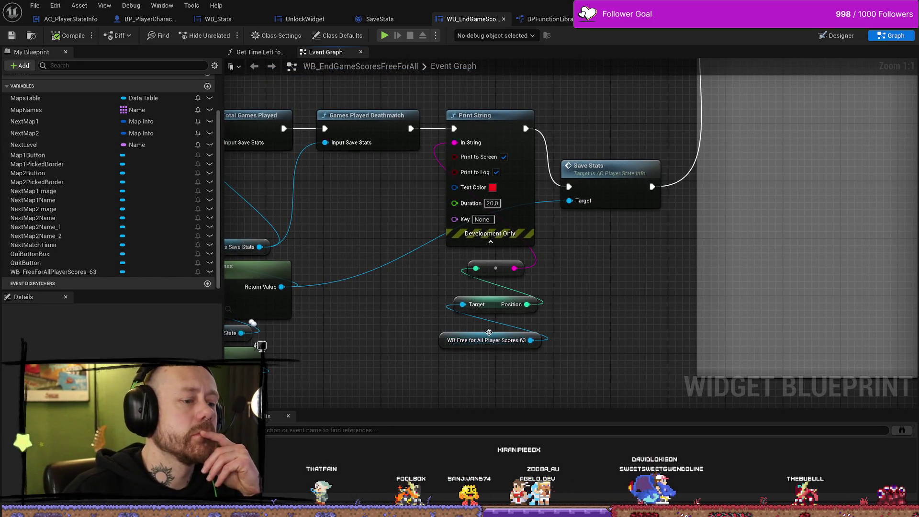
left_click_drag(486, 339, 413, 368)
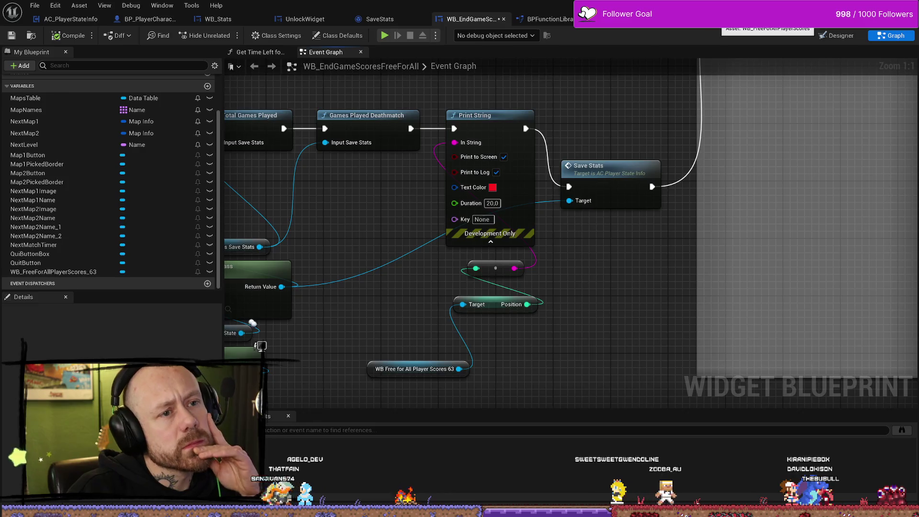
left_click(617, 19)
scroll(432, 222, "up", 4)
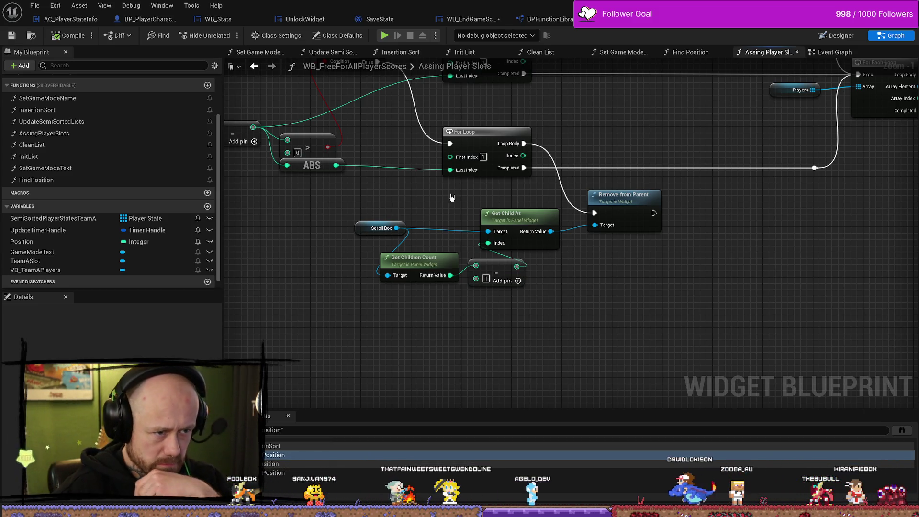
scroll(726, 301, "down", 5)
scroll(726, 300, "up", 3)
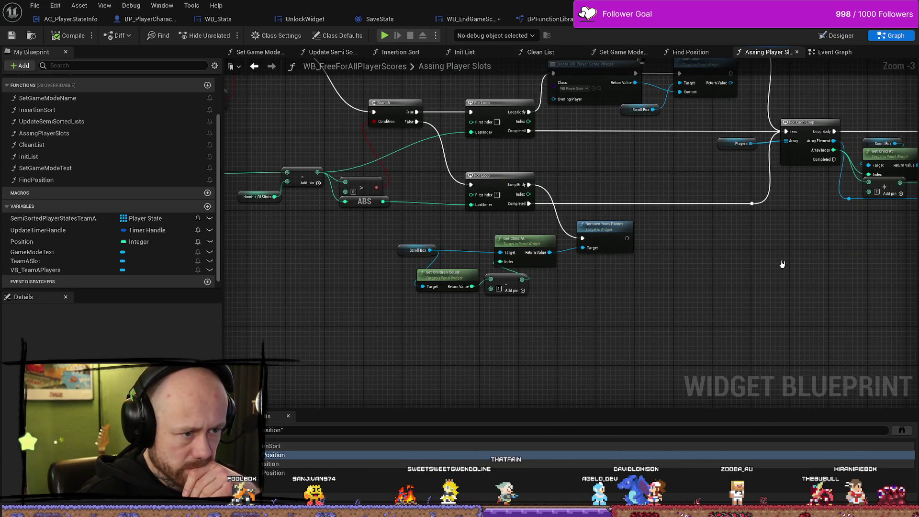
mouse_move(770, 263)
left_mouse_down()
mouse_move(758, 267)
mouse_move(819, 273)
mouse_move(645, 266)
left_mouse_up()
double_click(730, 130)
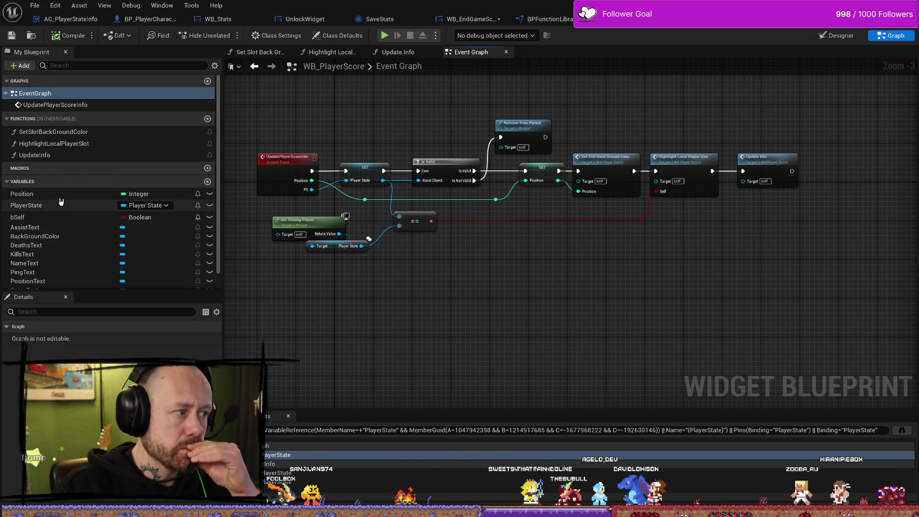
double_click(71, 105)
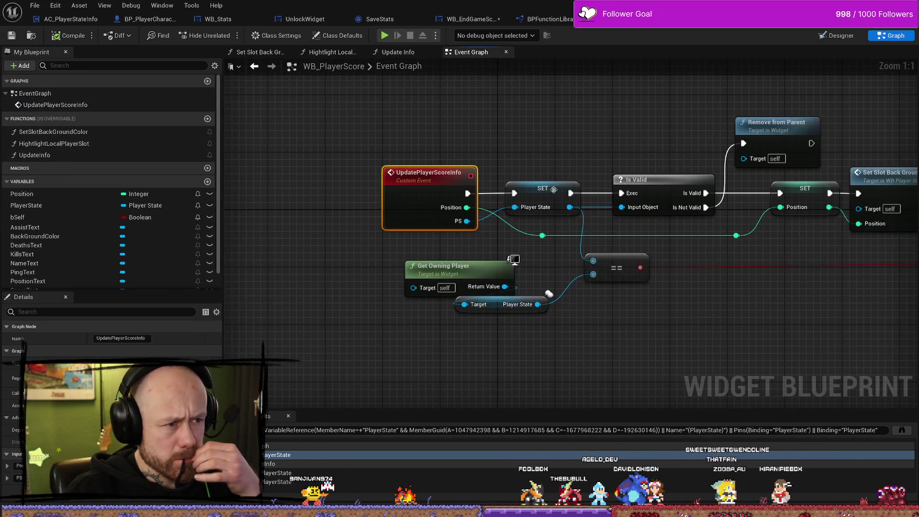
left_click_drag(729, 308, 641, 309)
scroll(683, 297, "down", 1)
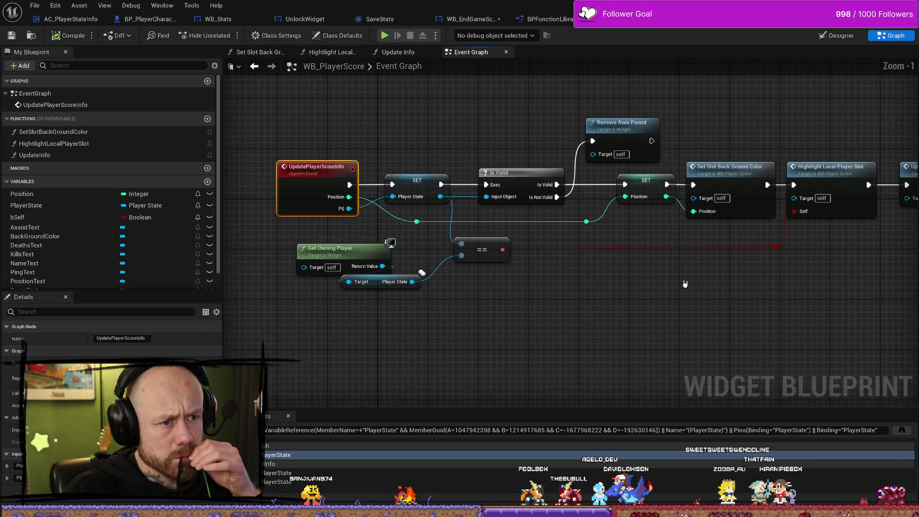
left_click_drag(722, 286, 661, 283)
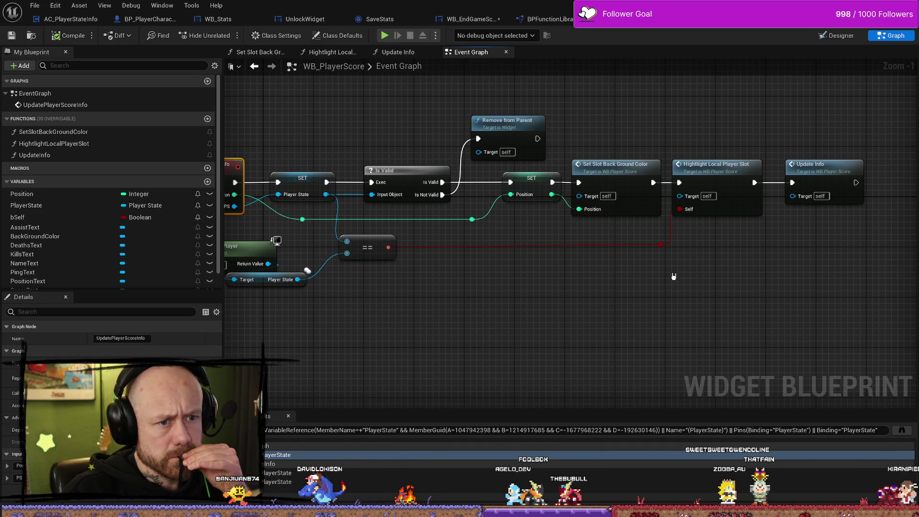
left_click(737, 203)
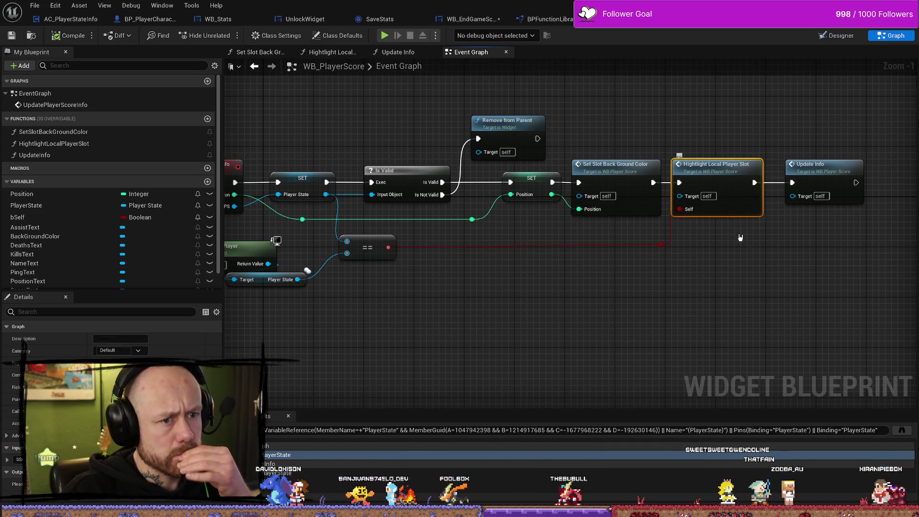
double_click(728, 191)
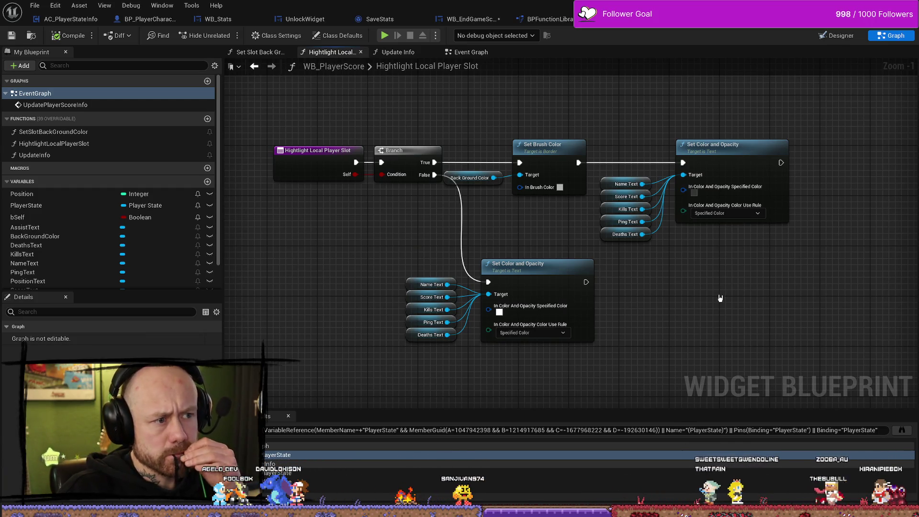
left_click_drag(749, 300, 688, 298)
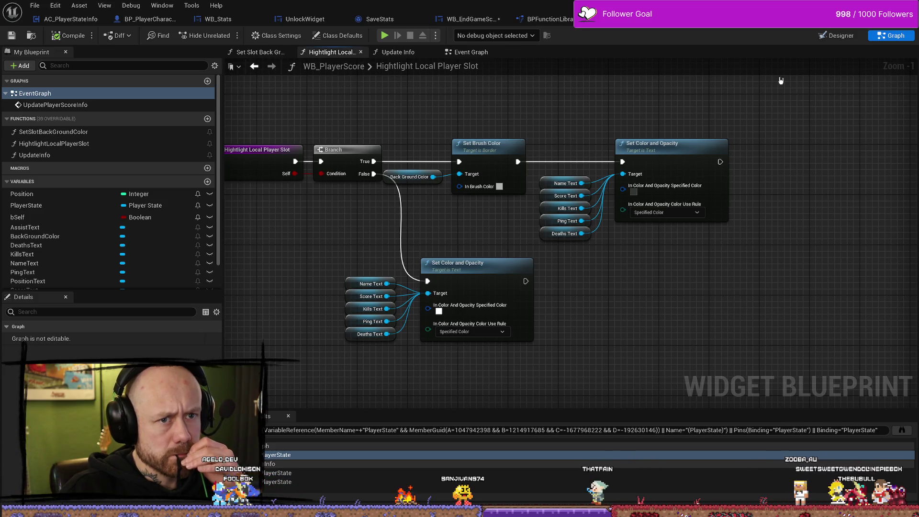
left_click(398, 52)
left_click_drag(577, 145, 447, 142)
left_click(472, 52)
scroll(607, 259, "down", 5)
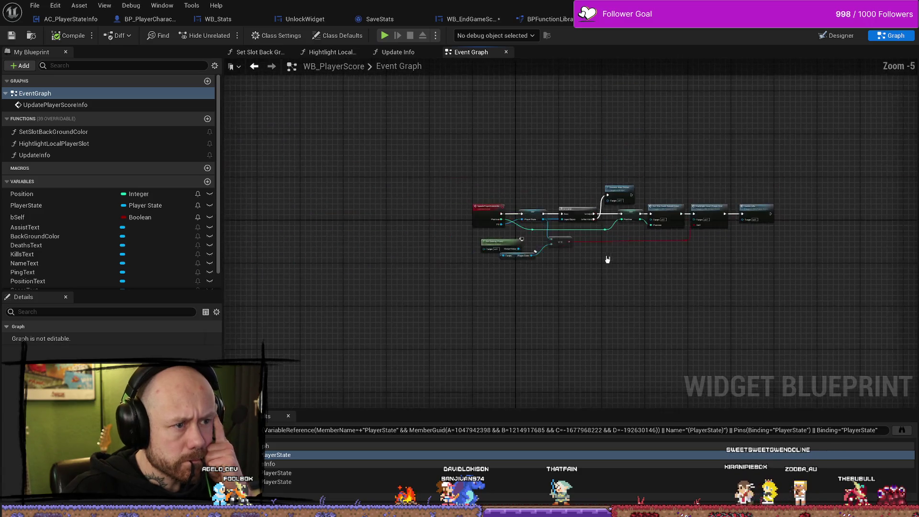
scroll(587, 271, "up", 5)
left_click(309, 223)
left_click_drag(607, 316, 562, 312)
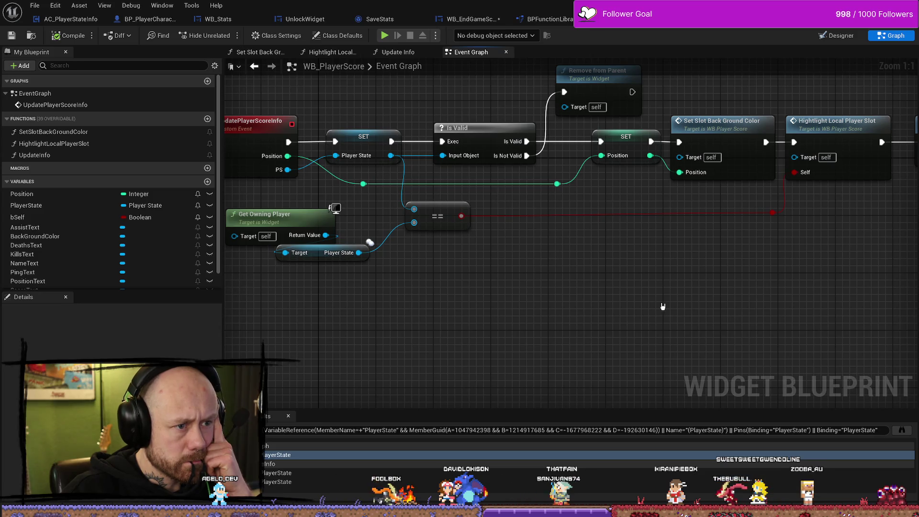
left_click_drag(483, 307, 513, 308)
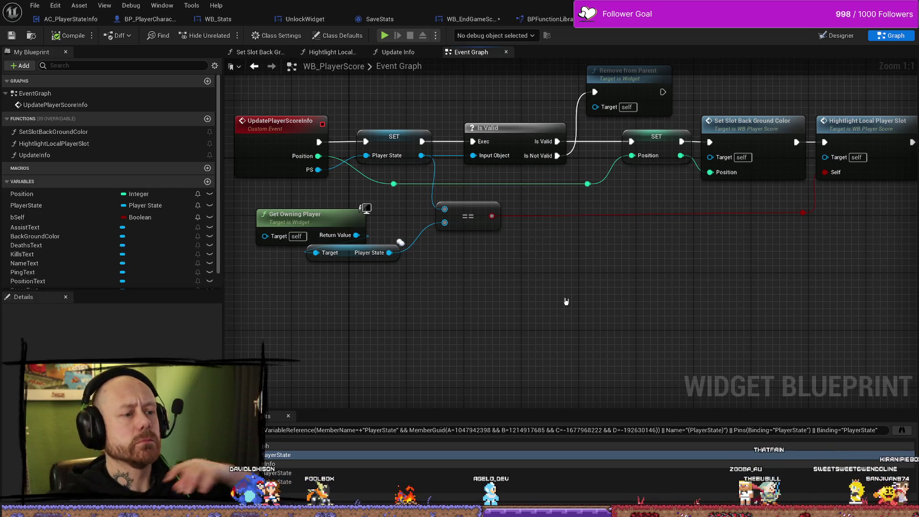
left_click(746, 19)
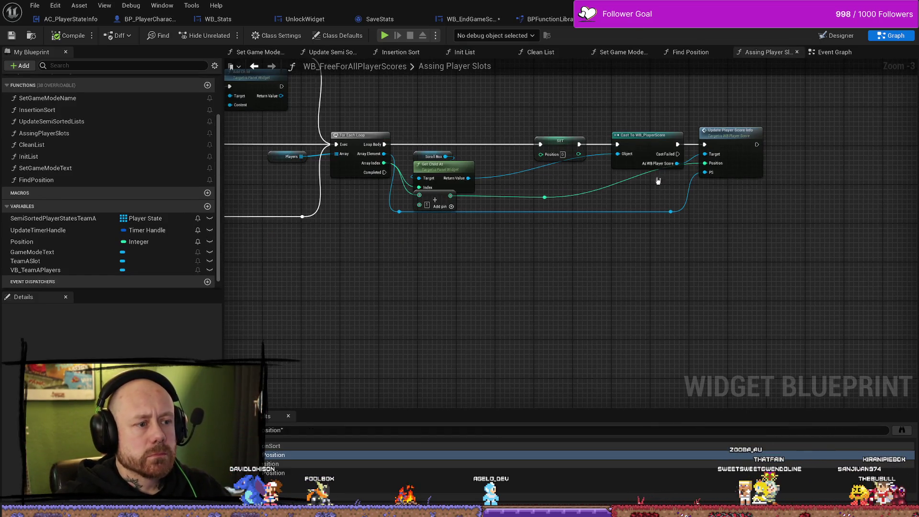
- Open the WB_EndGameScoresFreeForAll Event Graph and move the WB Free for All Player Scores 63 node under Position
left_click(467, 20)
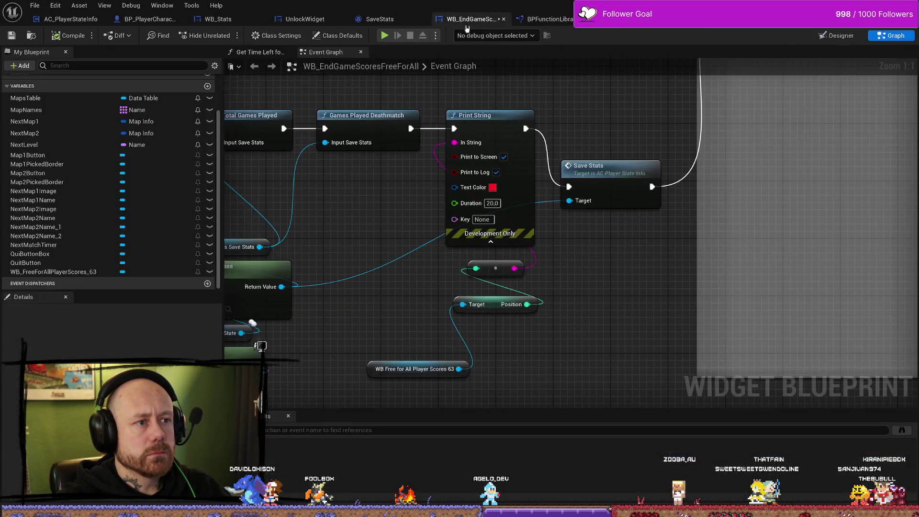
scroll(606, 287, "down", 2)
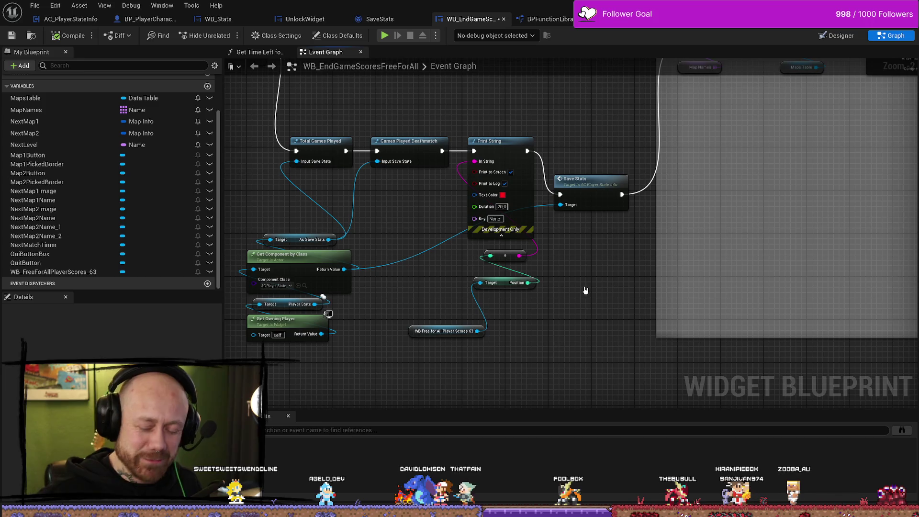
mouse_move(442, 334)
left_mouse_down()
mouse_move(501, 303)
mouse_move(504, 275)
left_mouse_up()
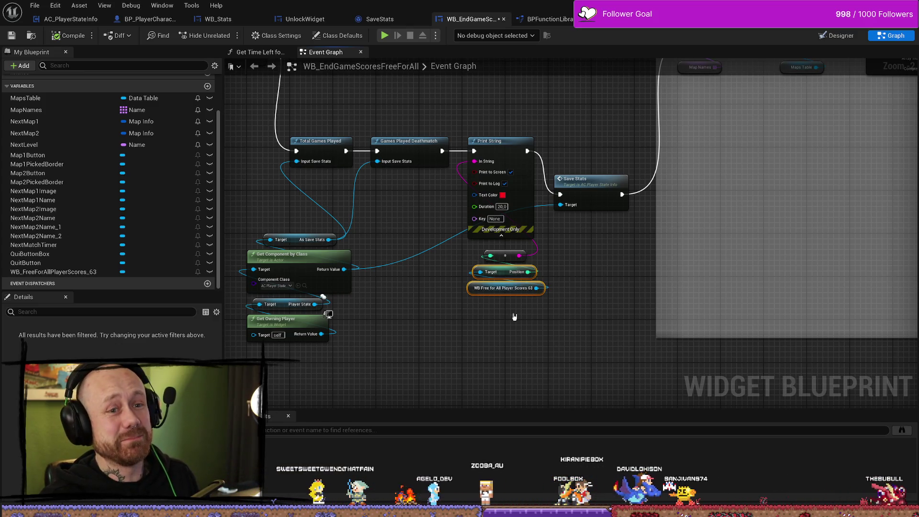
- Rearrange the score nodes in the end-game scores widget and save the blueprint
left_click_drag(512, 255, 426, 271)
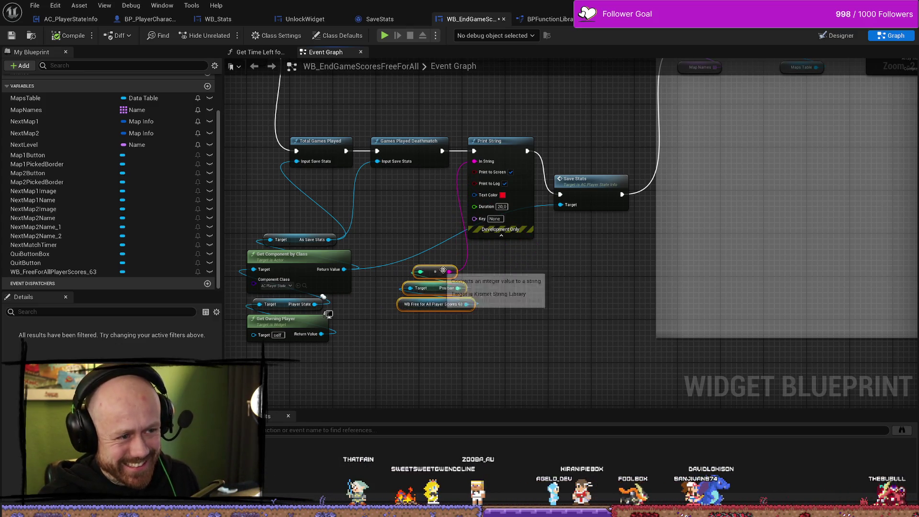
left_click(531, 342)
left_click_drag(532, 342, 548, 315)
scroll(548, 315, "up", 2)
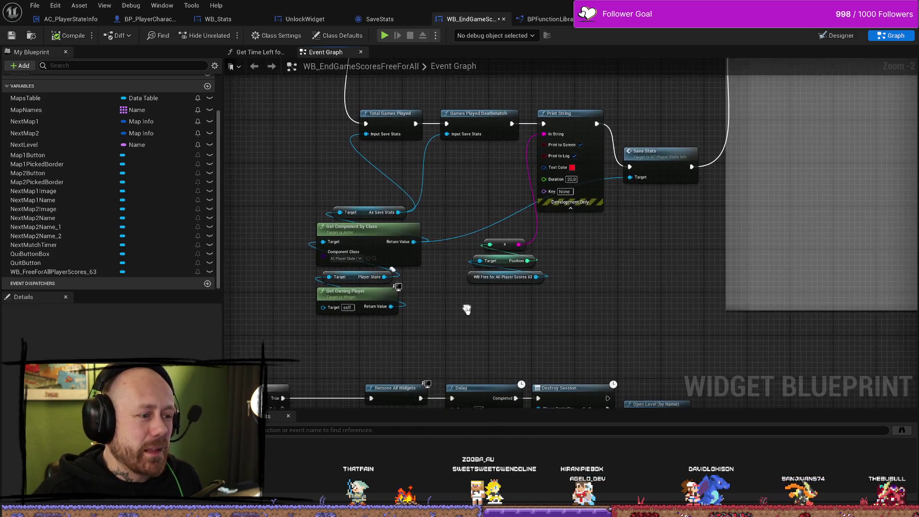
left_click(509, 270)
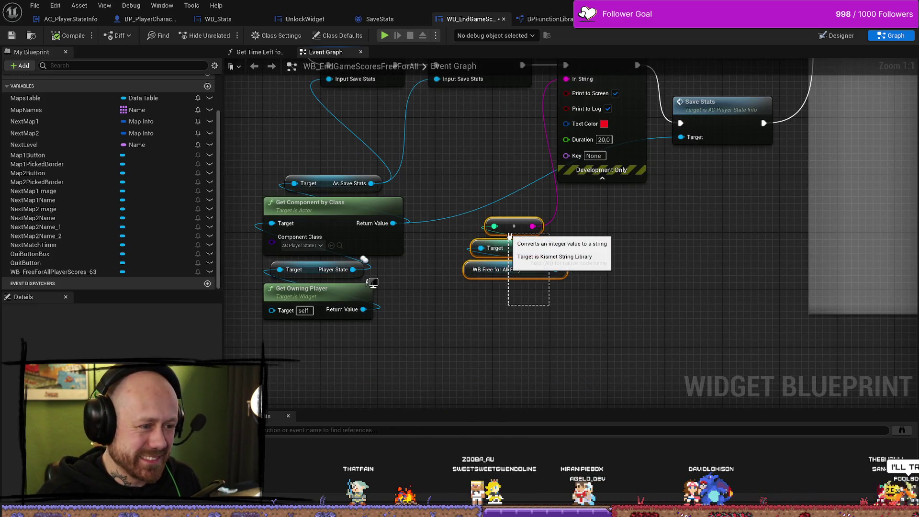
left_click(520, 320)
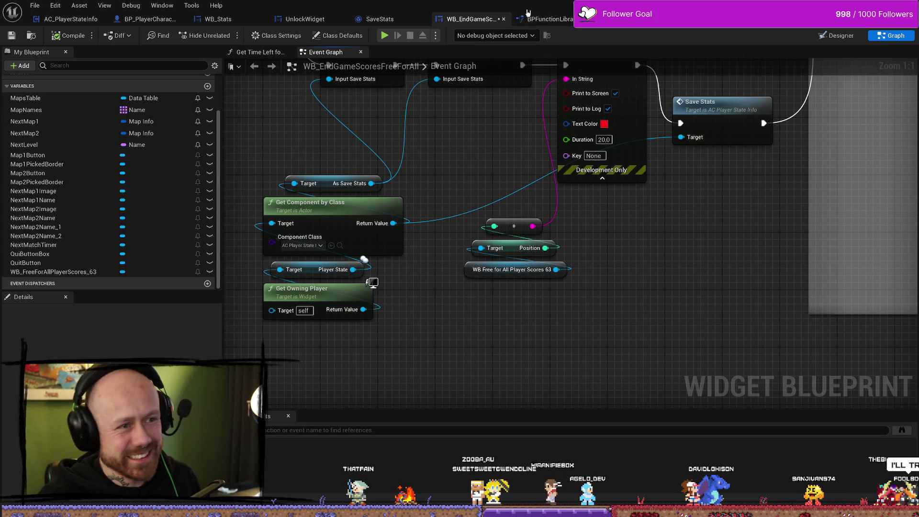
key("ctrl+s")
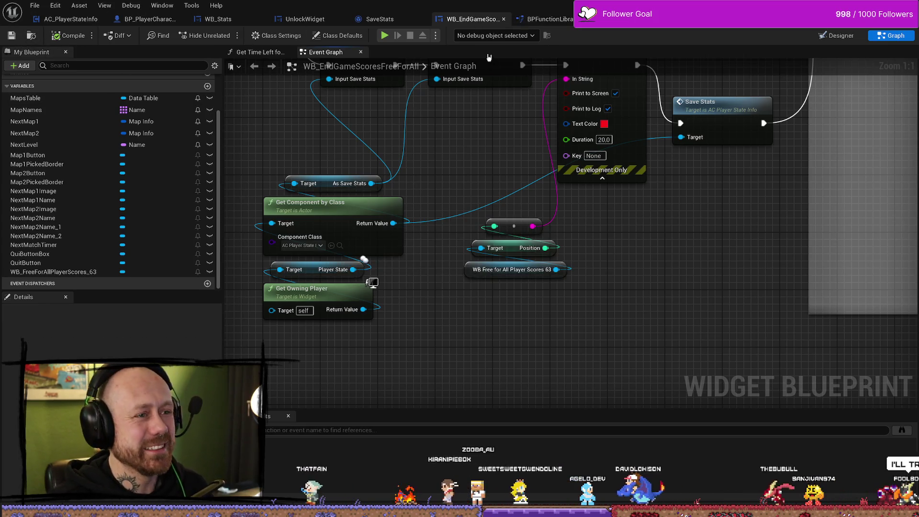
- Check the increment macro, then delete the SET Position node and rewire Loop Body past it
left_click(546, 18)
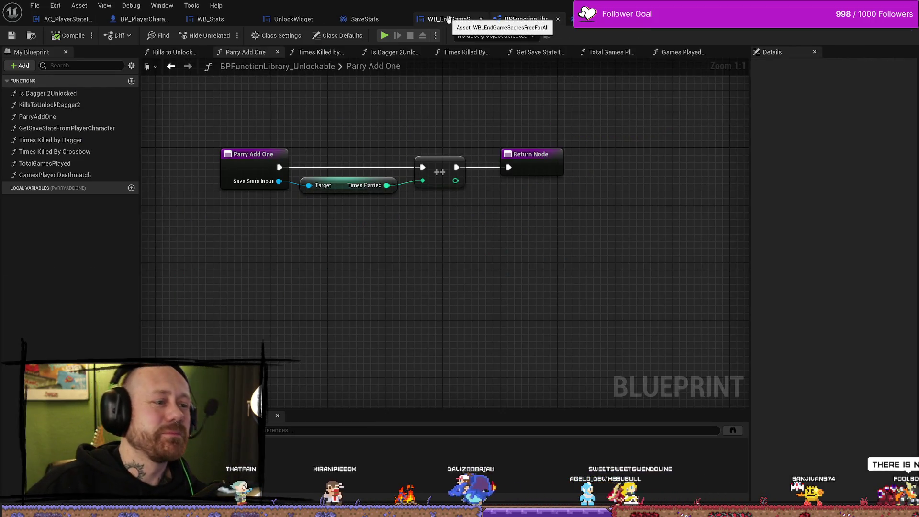
double_click(440, 172)
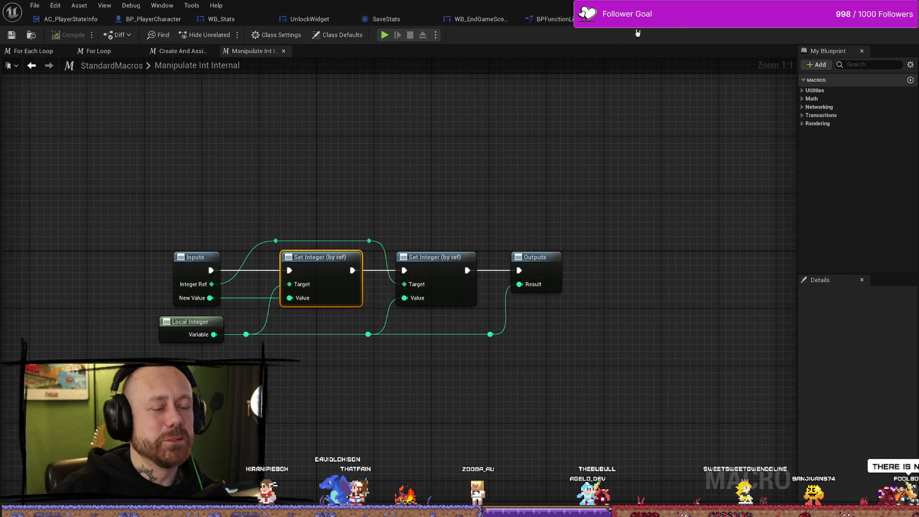
left_click(618, 18)
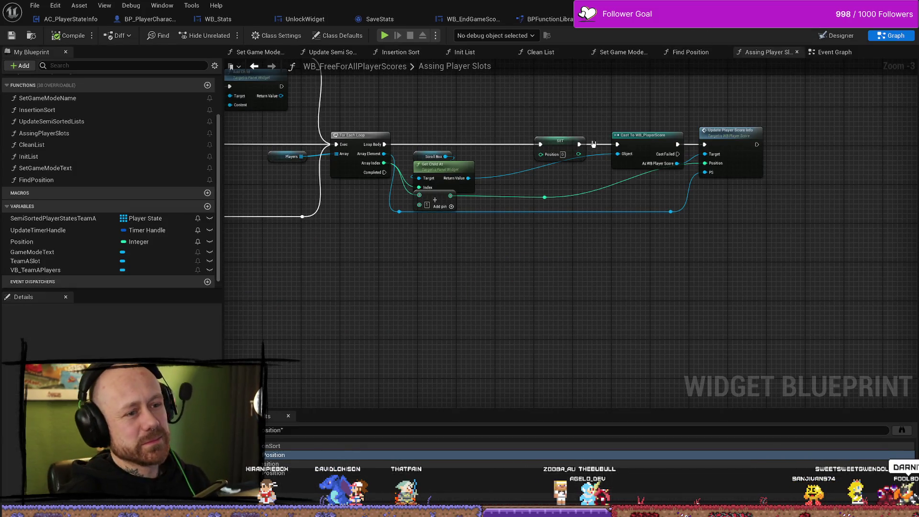
left_click(563, 169)
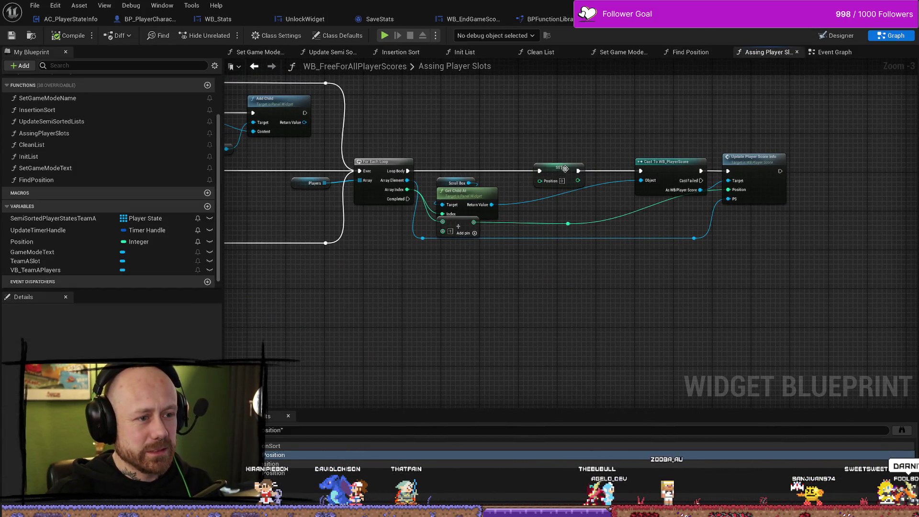
left_click_drag(540, 171, 562, 177)
left_click(560, 175)
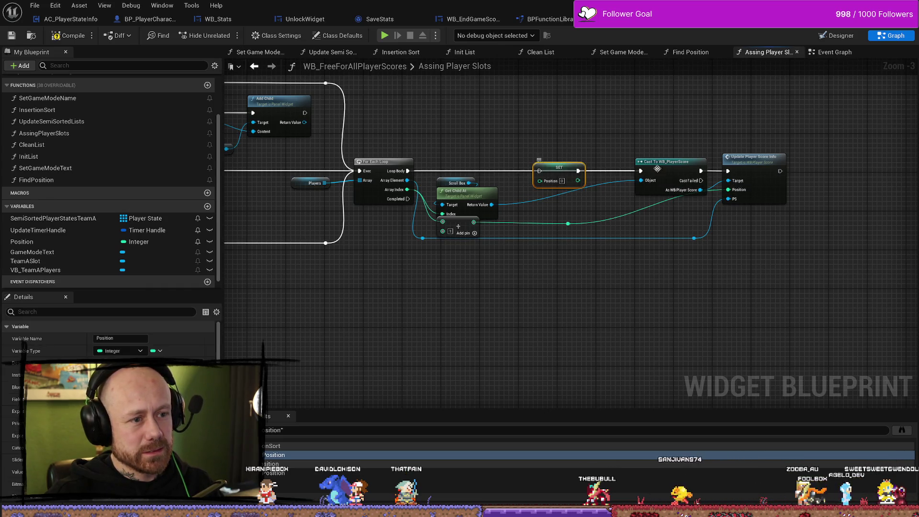
key("Delete")
- Shift the cast, Update Player Score Info and reroute knot nodes to the left
left_click_drag(763, 123, 627, 256)
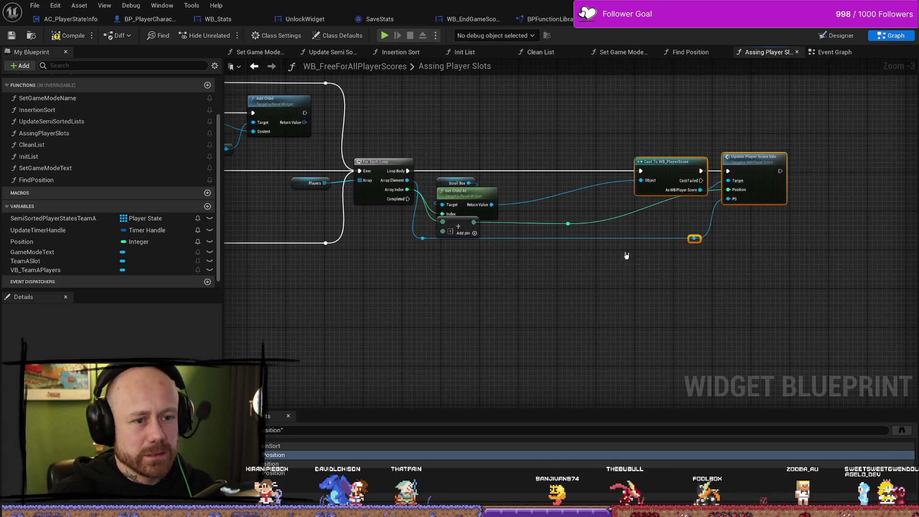
left_click_drag(904, 134, 559, 308)
mouse_move(676, 166)
left_mouse_down()
mouse_move(594, 167)
mouse_move(603, 167)
left_mouse_up()
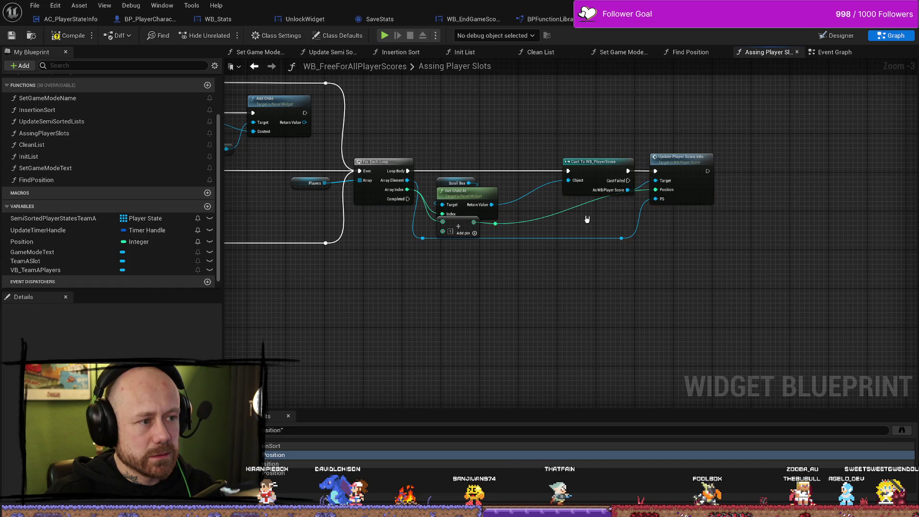
scroll(403, 219, "up", 2)
mouse_move(535, 227)
left_mouse_down()
mouse_move(769, 231)
mouse_move(721, 231)
mouse_move(857, 263)
mouse_move(786, 236)
left_mouse_up()
scroll(567, 227, "down", 1)
- Create the missing 'Players' variable from the undefined Players node
right_click(550, 196)
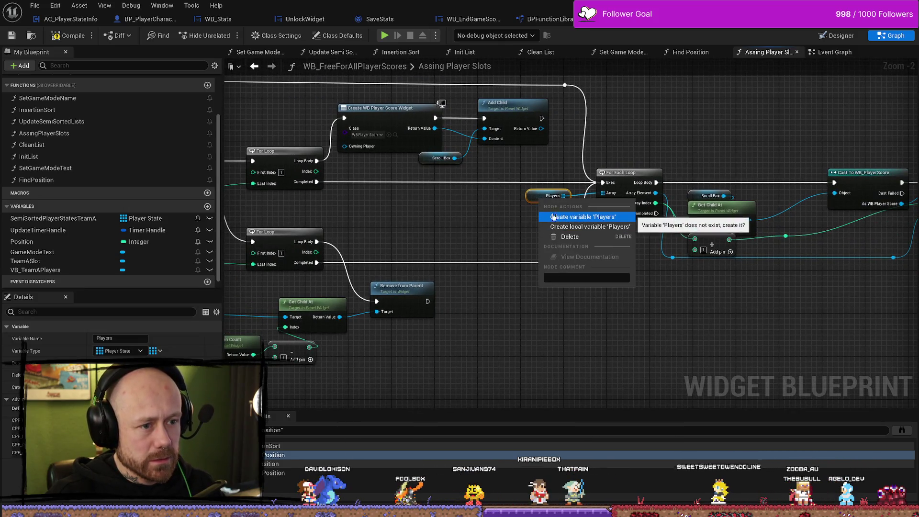
left_click(554, 217)
left_click(529, 200)
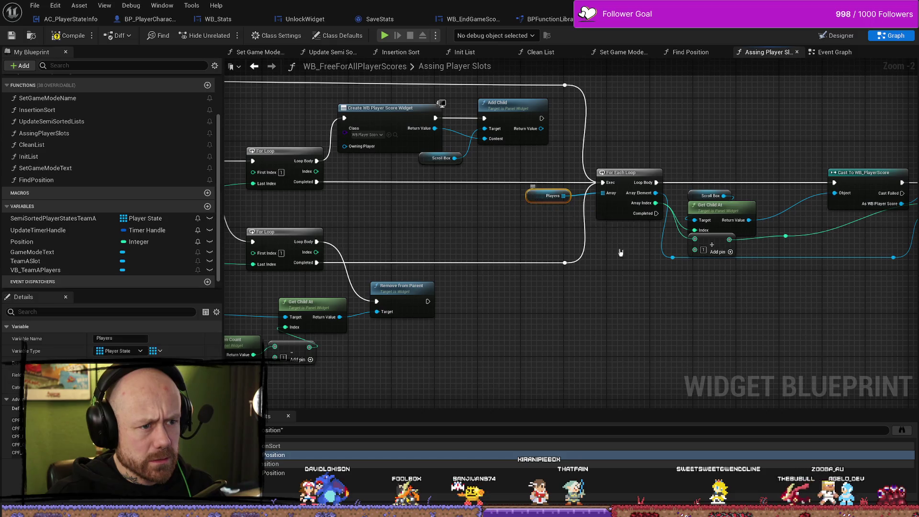
left_click_drag(684, 324, 489, 303)
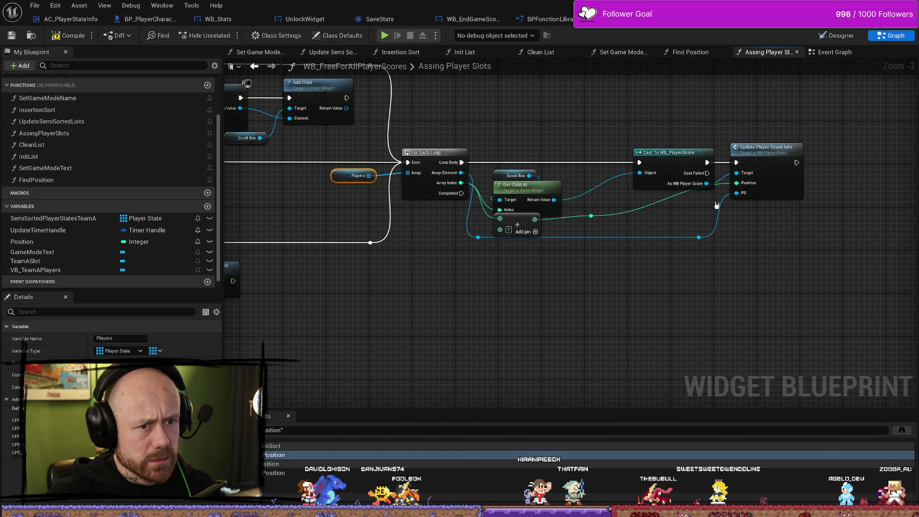
double_click(766, 149)
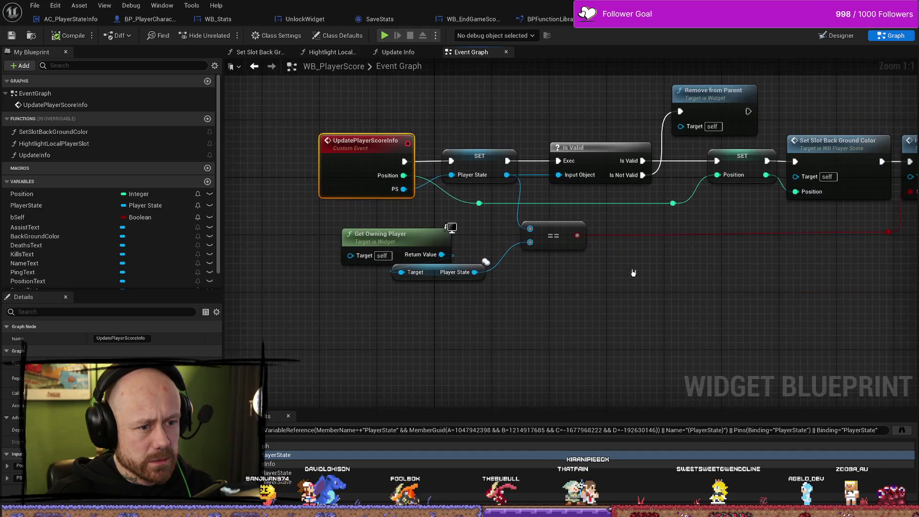
- Return to Assing Player Slots and inspect the GameModeText, TeamASlot and SetGameModeText members
scroll(679, 244, "down", 1)
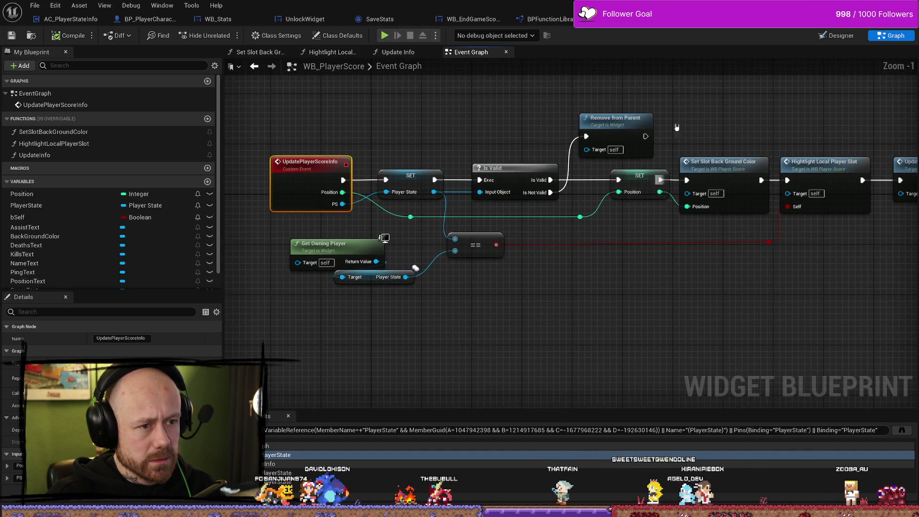
key("alt+Left")
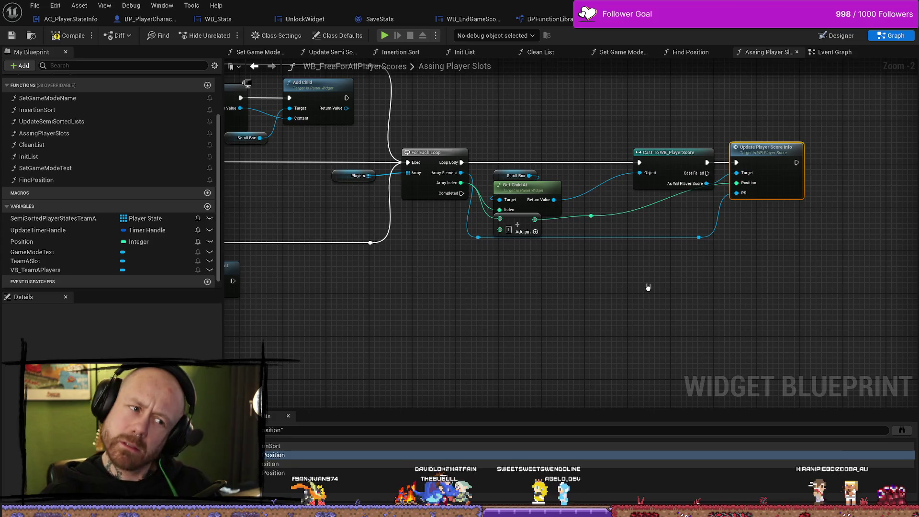
mouse_move(501, 315)
left_mouse_down()
mouse_move(542, 292)
mouse_move(431, 220)
mouse_move(257, 347)
left_mouse_up()
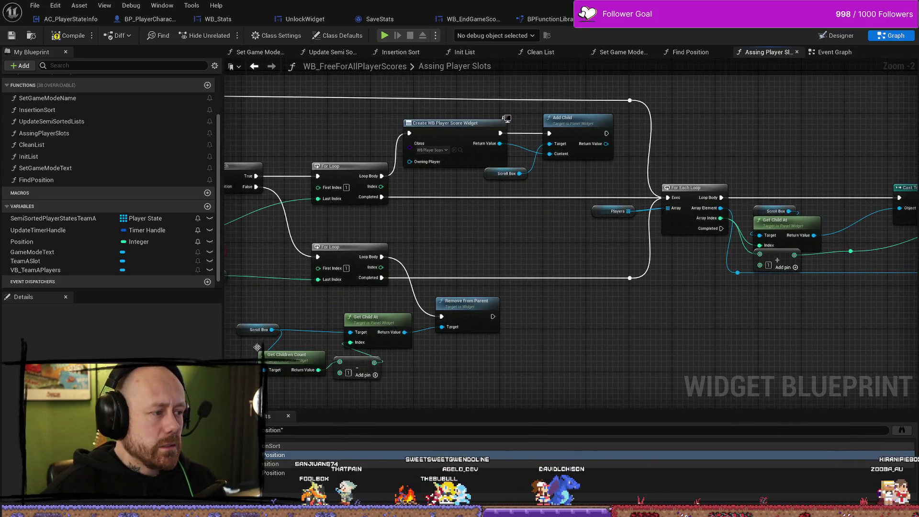
scroll(93, 247, "down", 1)
left_click(57, 230)
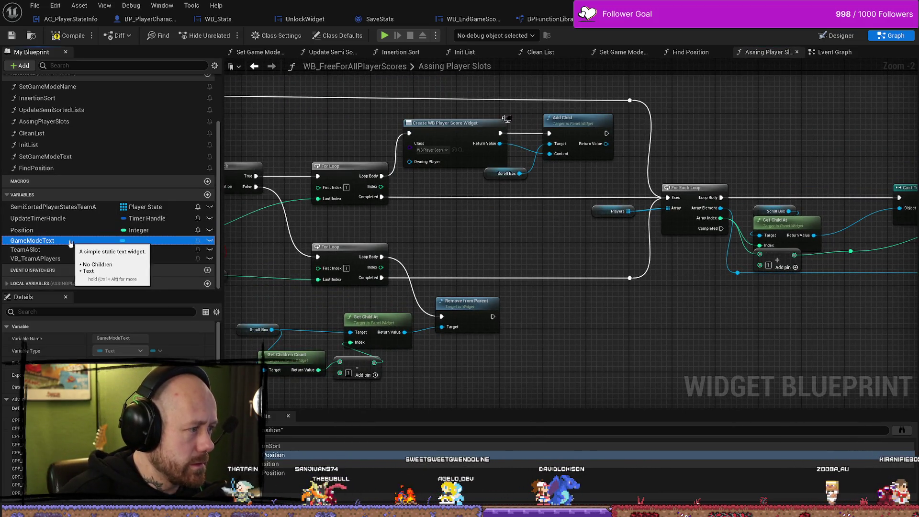
left_click(56, 248)
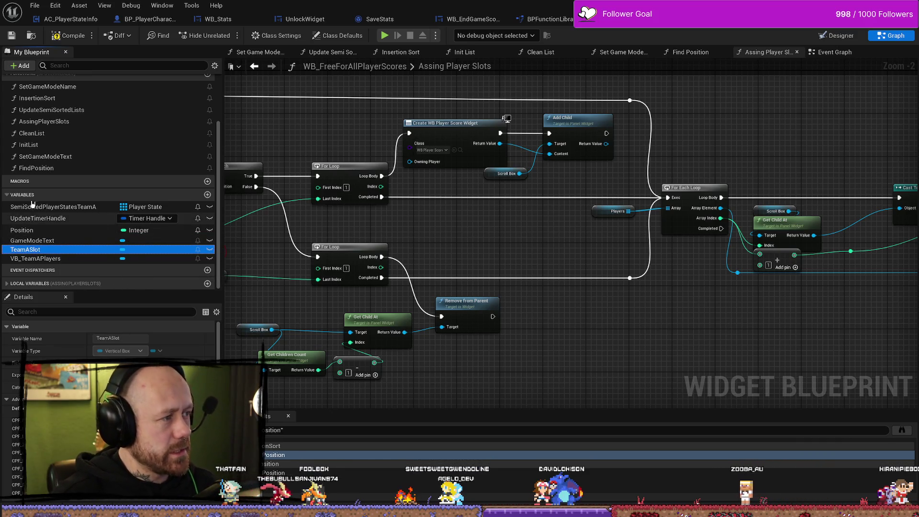
left_click(58, 158)
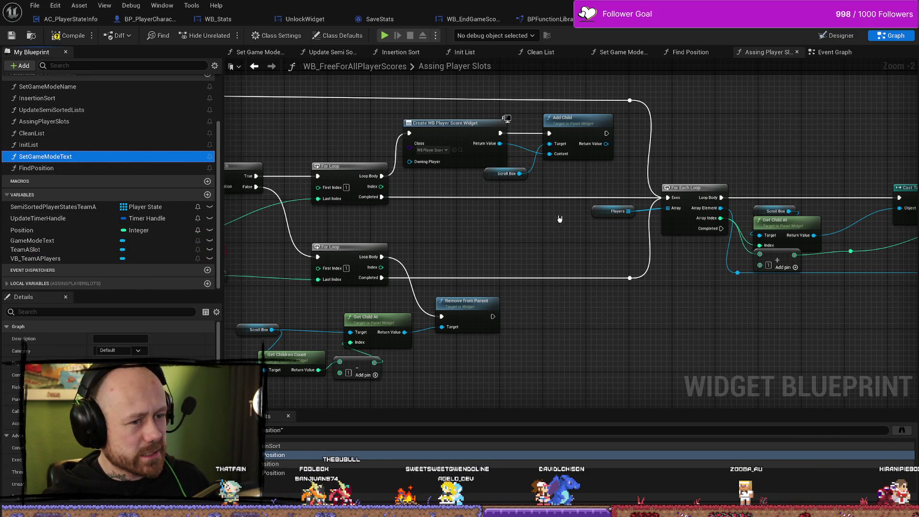
- Run Find References on the Assing Player Slots entry node
left_click_drag(566, 213, 676, 225)
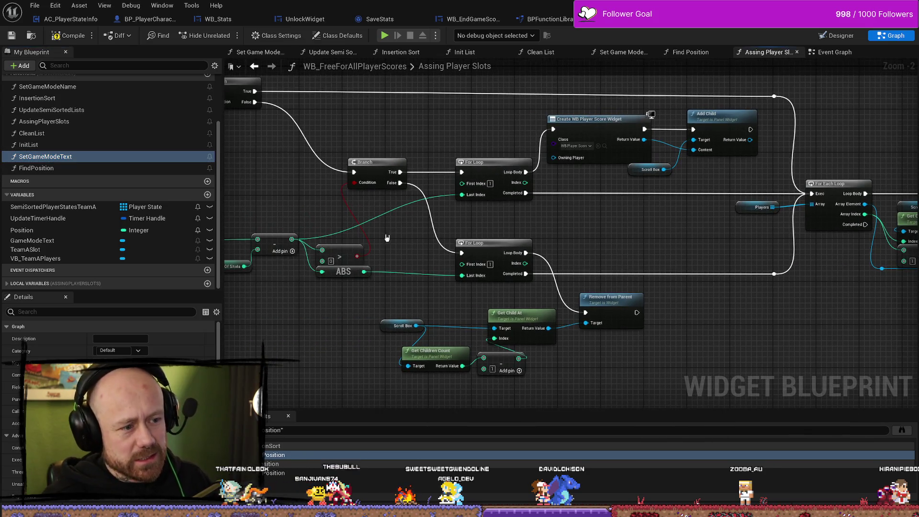
left_click_drag(387, 238, 418, 227)
mouse_move(621, 233)
left_mouse_down()
mouse_move(616, 267)
mouse_move(599, 257)
left_mouse_up()
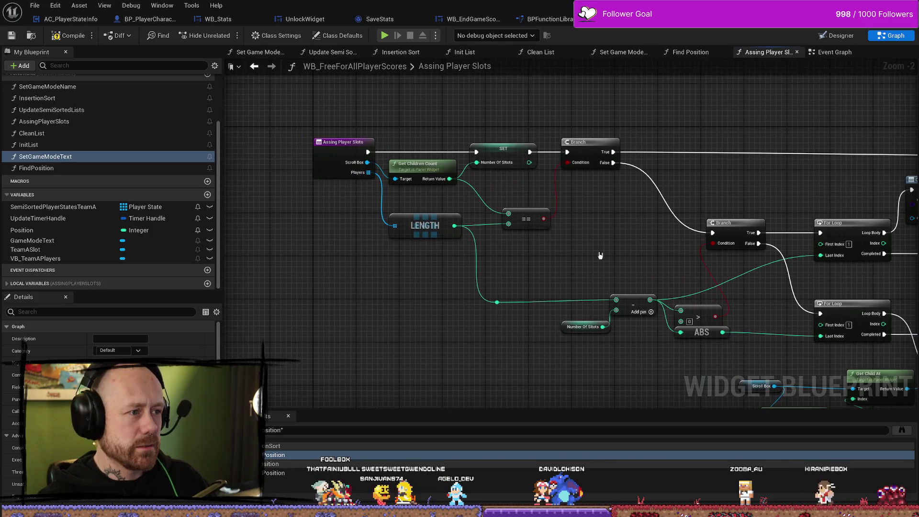
left_click(332, 149)
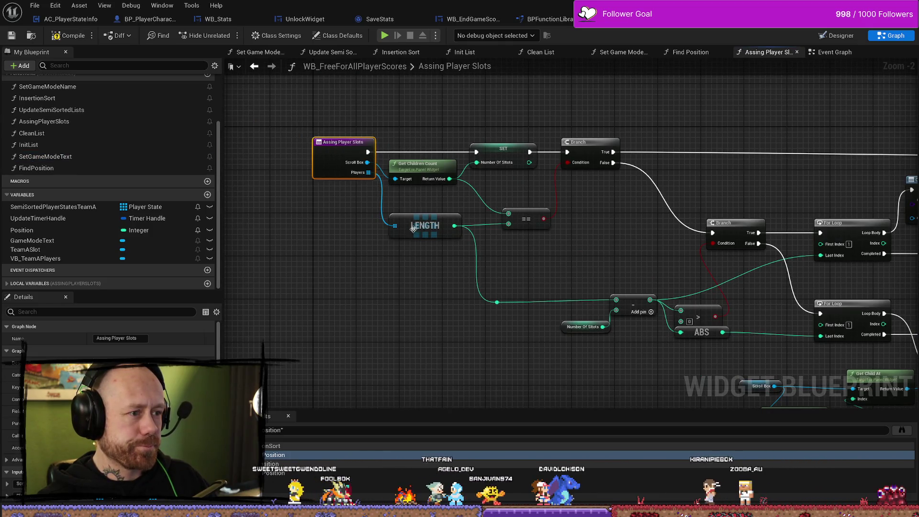
right_click(332, 150)
left_click(335, 155)
right_click(335, 155)
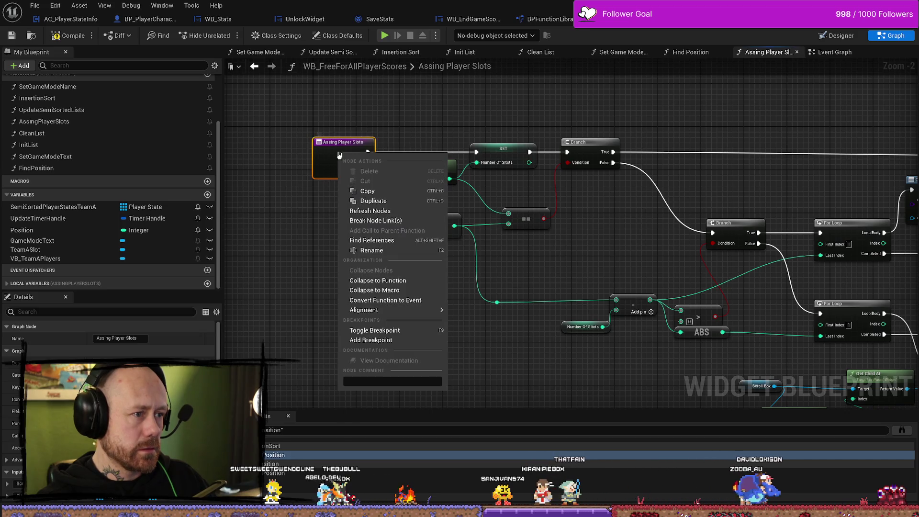
left_click(384, 241)
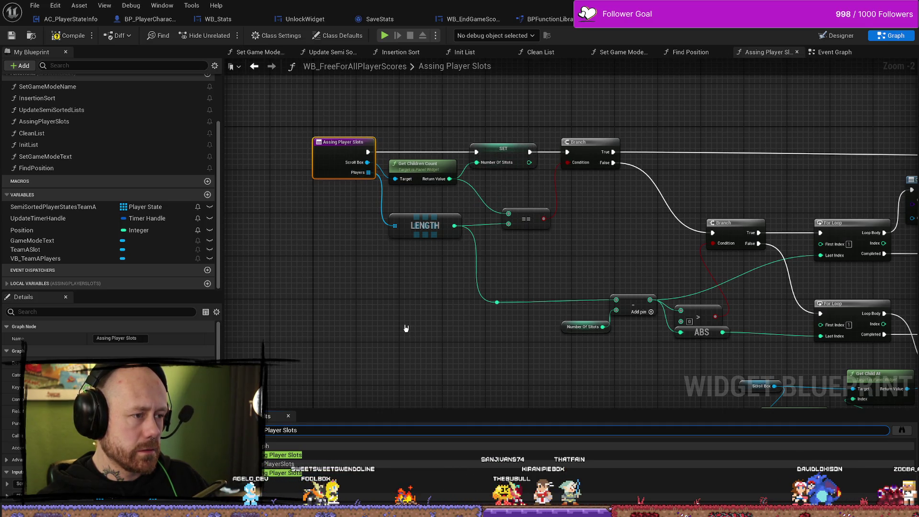
- Jump to the Assing Player Slots call and survey the UpdateScores chain in the Event Graph
left_click(297, 456)
scroll(500, 375, "down", 3)
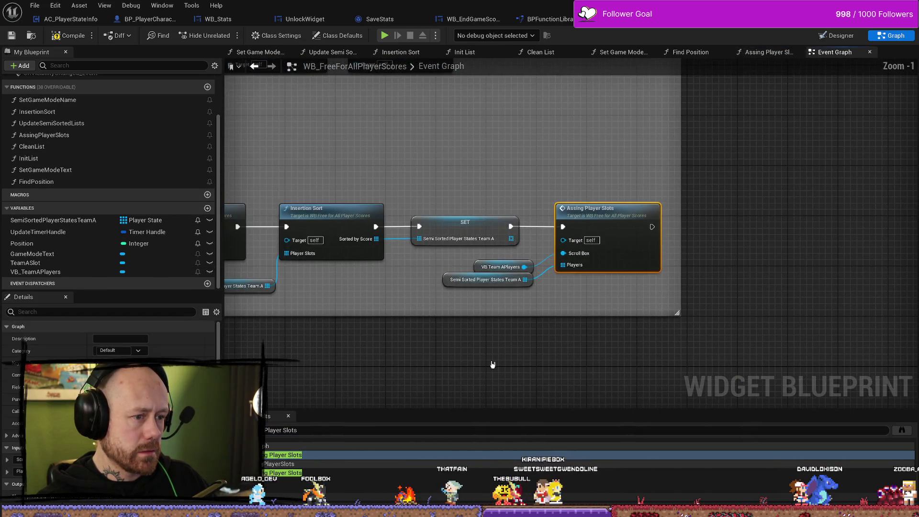
scroll(498, 306, "up", 4)
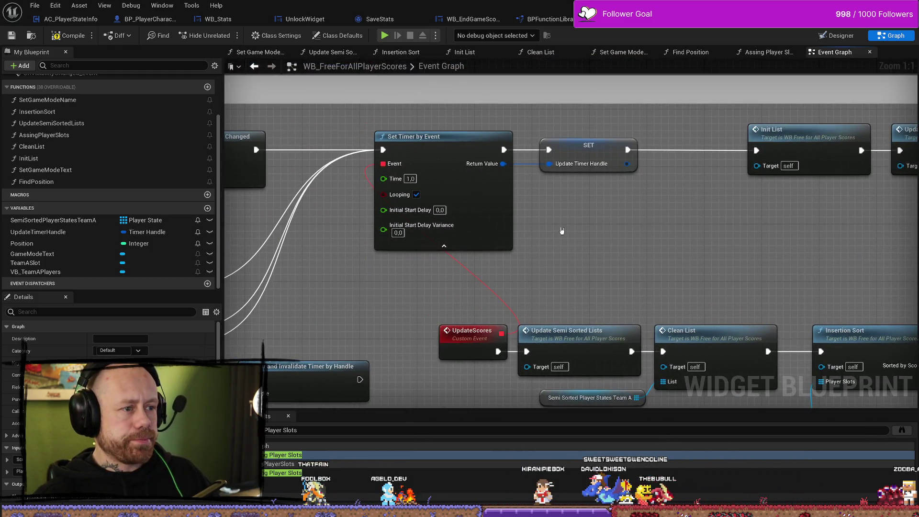
left_click_drag(562, 231, 473, 226)
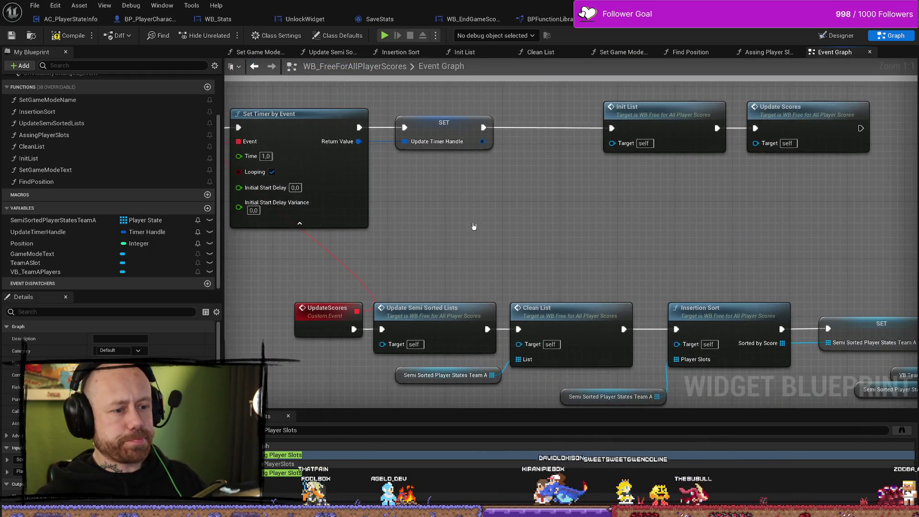
left_click_drag(593, 246, 594, 254)
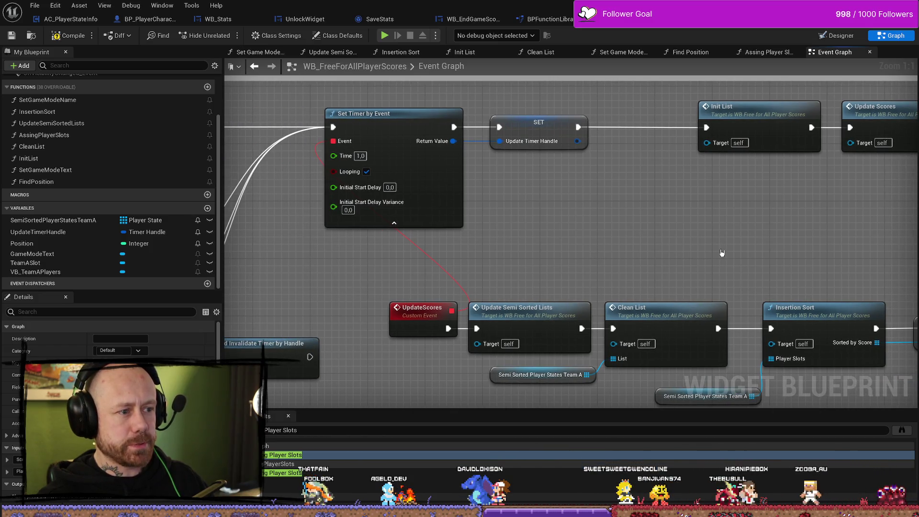
left_click_drag(746, 252, 550, 243)
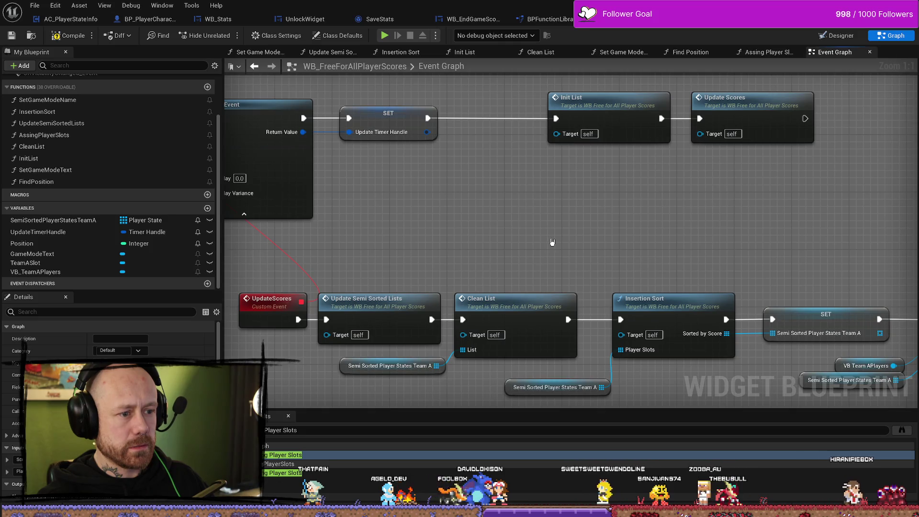
scroll(724, 242, "down", 3)
mouse_move(725, 243)
left_mouse_down()
mouse_move(468, 240)
mouse_move(532, 169)
left_mouse_up()
scroll(491, 234, "up", 2)
- Look over the UpdateScores event, then open the Assing Player Slots function graph
left_click(392, 265)
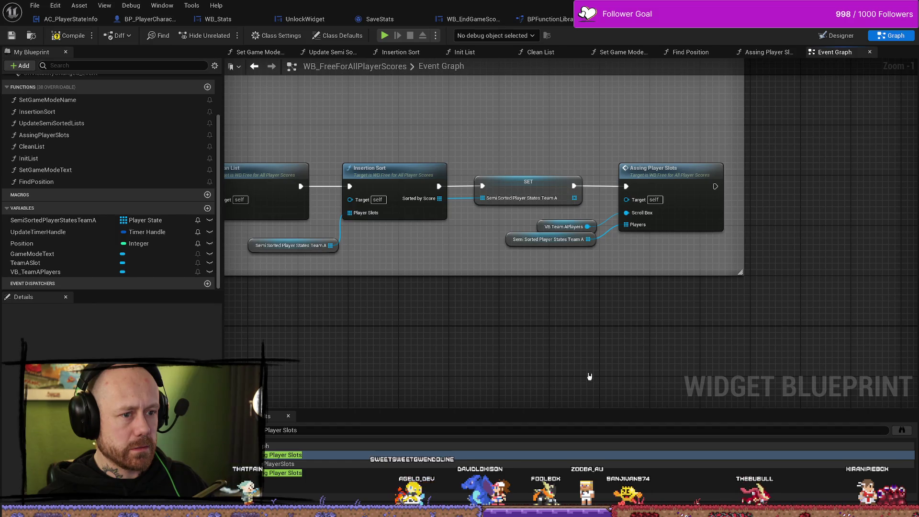
left_click_drag(589, 375, 512, 369)
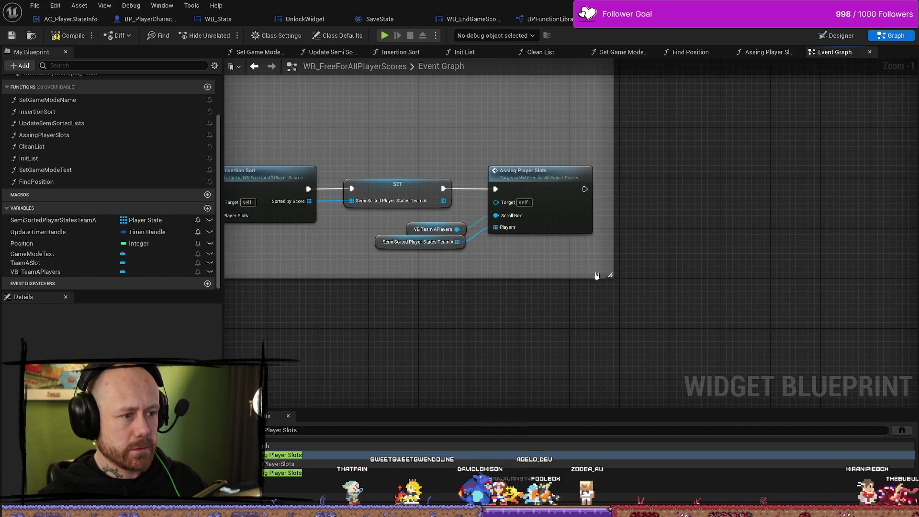
left_click_drag(467, 313, 552, 315)
mouse_move(351, 307)
left_mouse_down()
mouse_move(495, 304)
mouse_move(390, 318)
mouse_move(548, 328)
left_mouse_up()
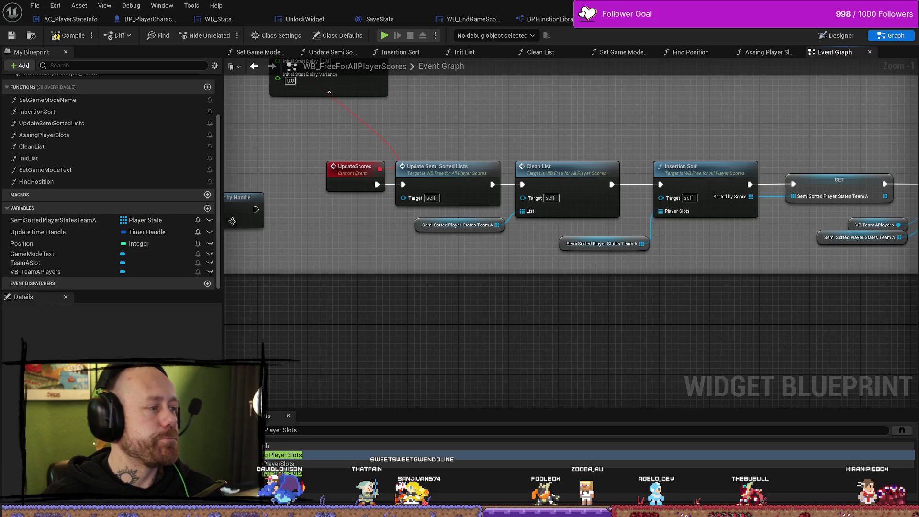
left_click_drag(830, 282, 371, 287)
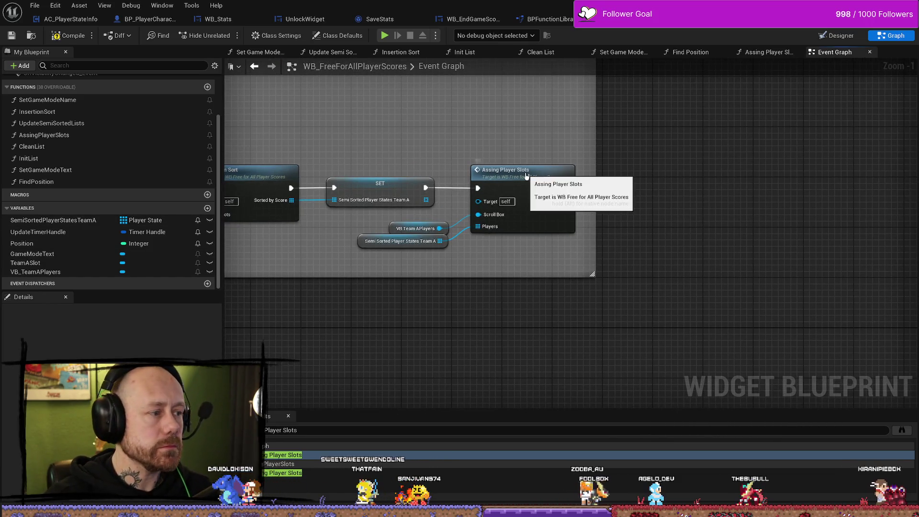
double_click(501, 168)
left_click(339, 153)
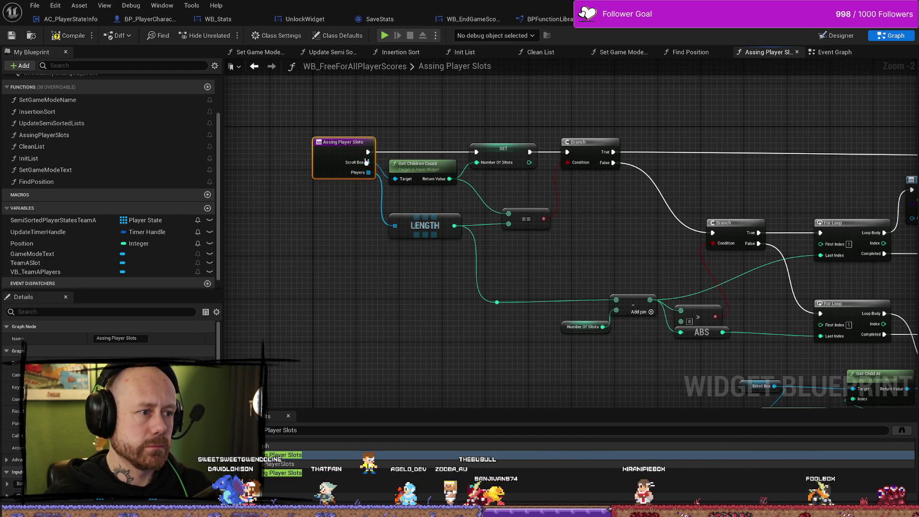
left_click(351, 242)
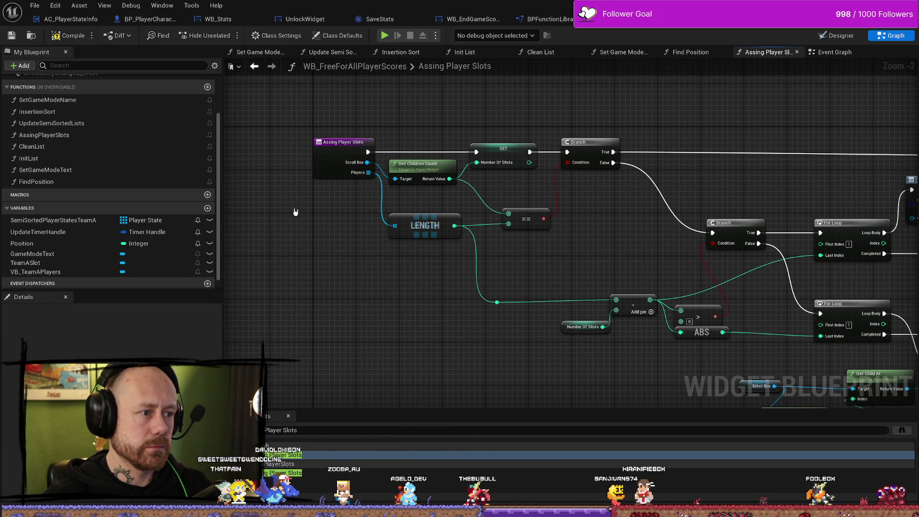
- Find the Assing Player Slots call again and inspect the VB Team APlayers variable passed in
left_click(330, 145)
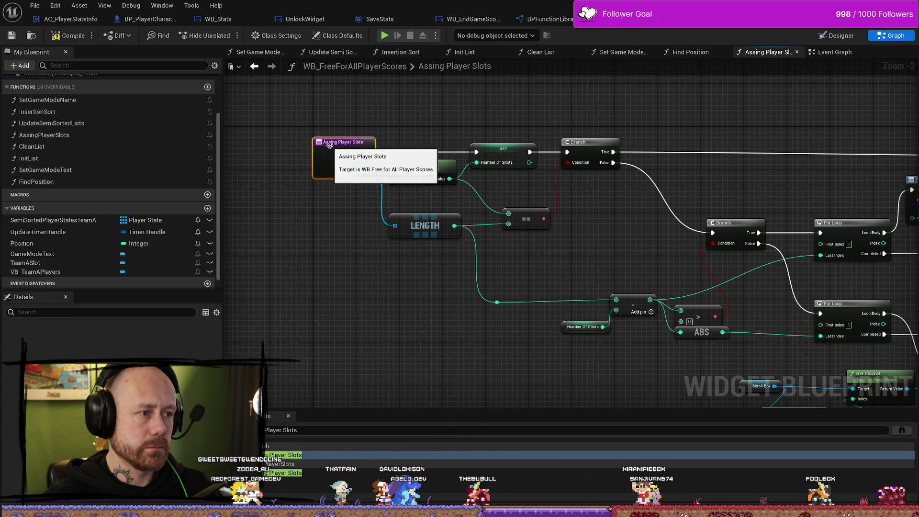
right_click(329, 145)
left_click(380, 234)
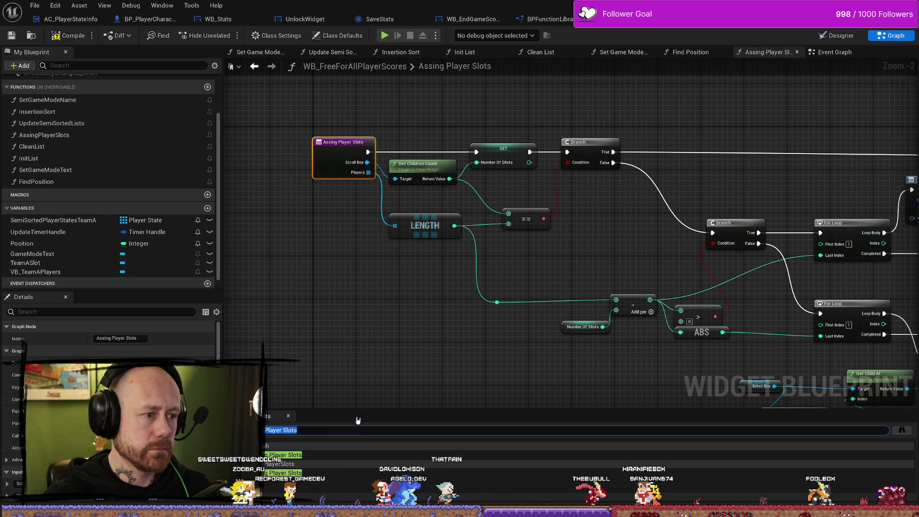
left_click(455, 455)
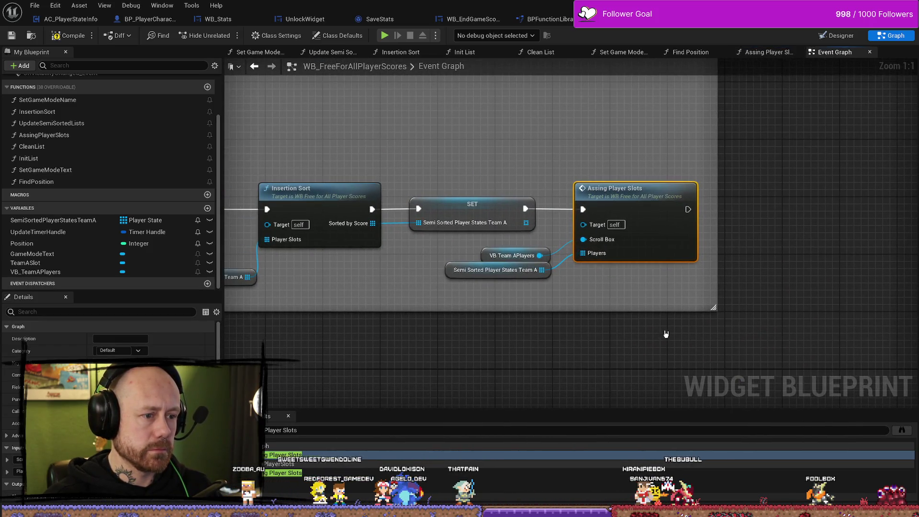
left_click(482, 250)
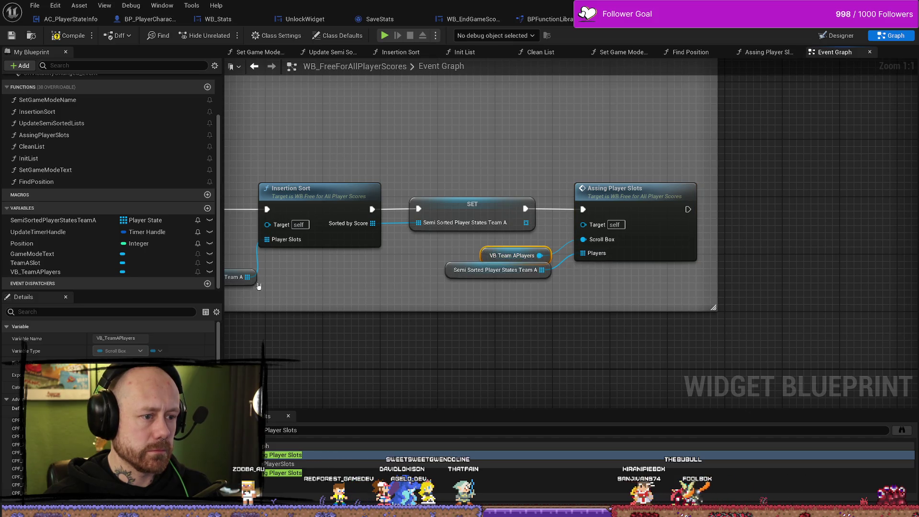
scroll(15, 493, "down", 3)
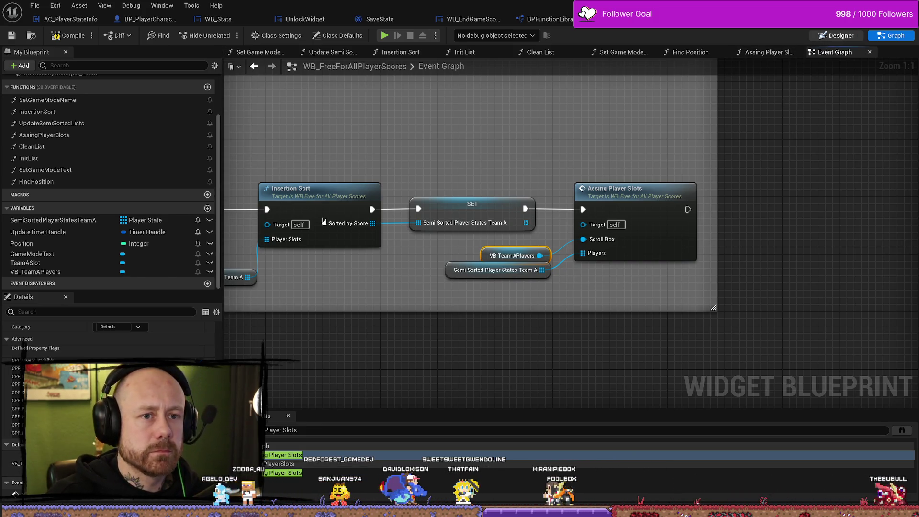
left_click(837, 36)
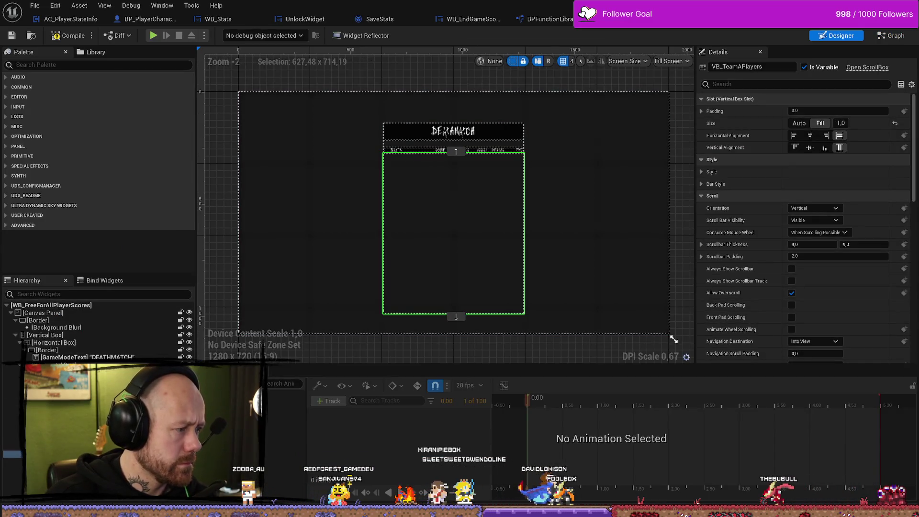
scroll(783, 179, "down", 10)
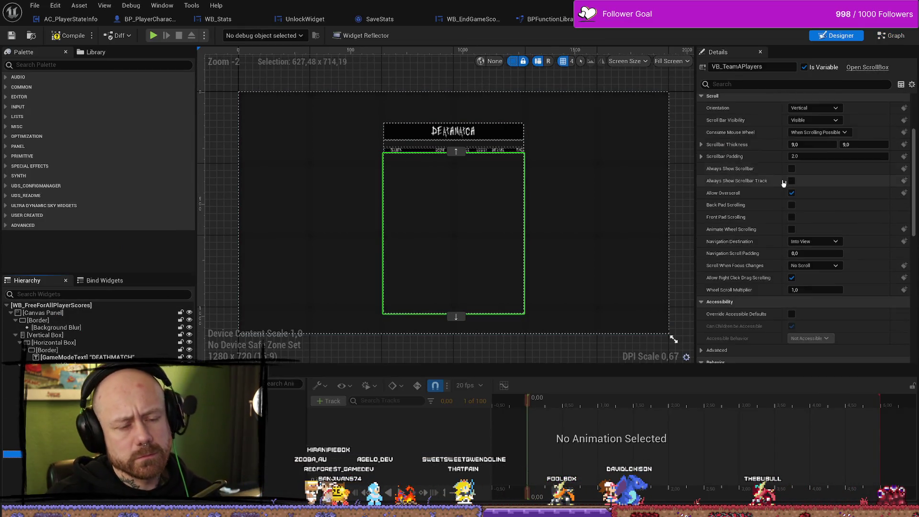
scroll(784, 179, "down", 9)
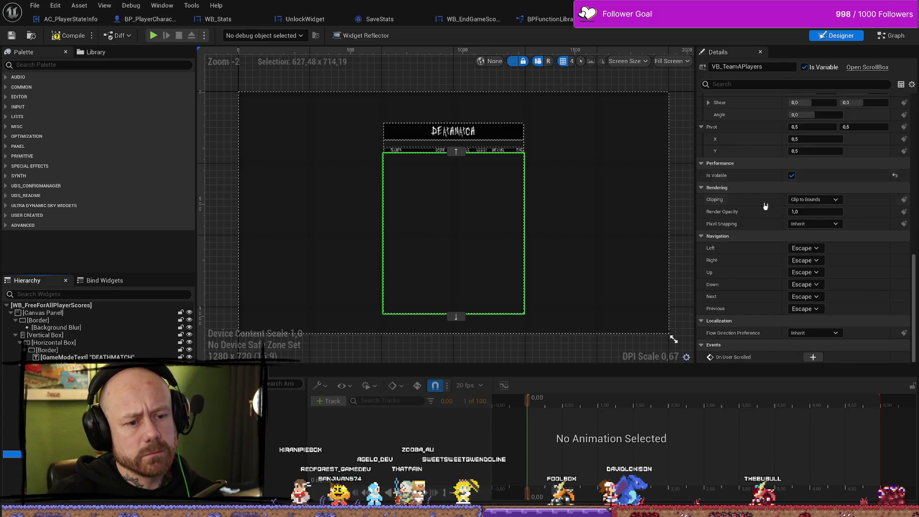
scroll(765, 206, "up", 20)
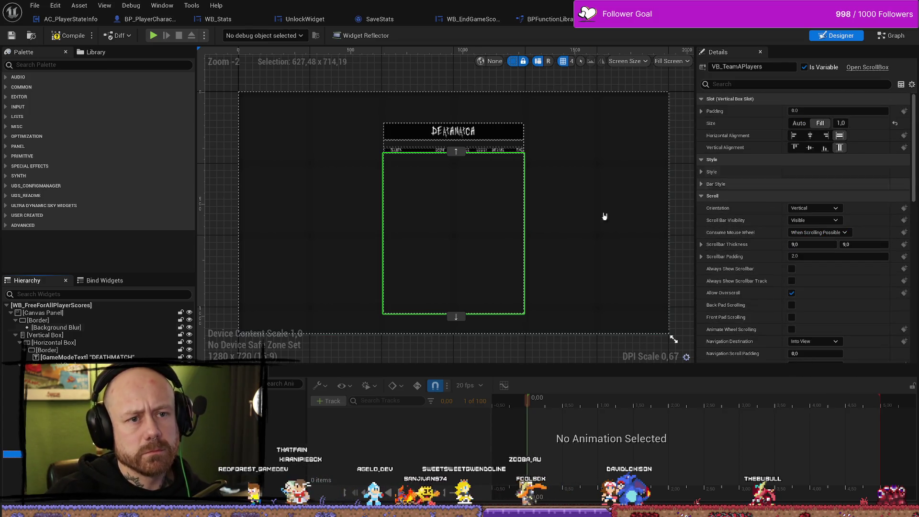
left_click(893, 39)
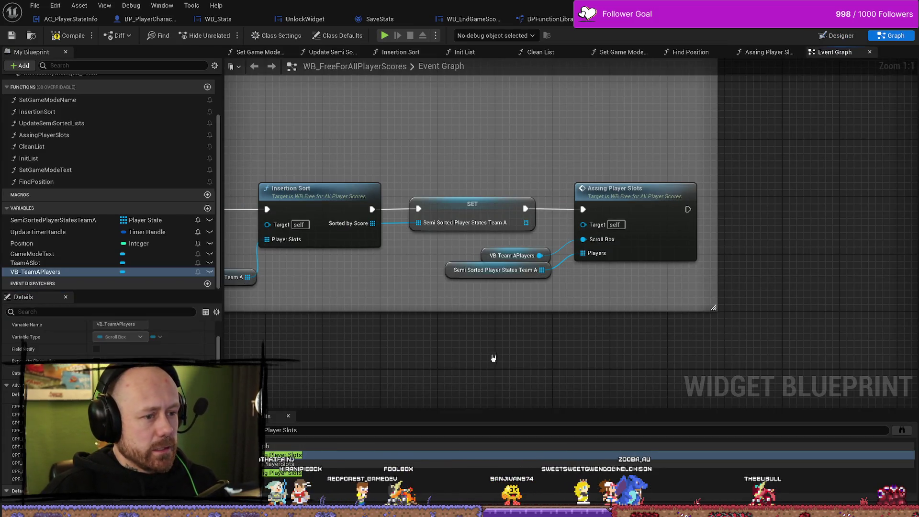
- Follow VB_TeamAPlayers references into Assing Player Slots and review its For Each Loop and Add Child nodes
right_click(486, 257)
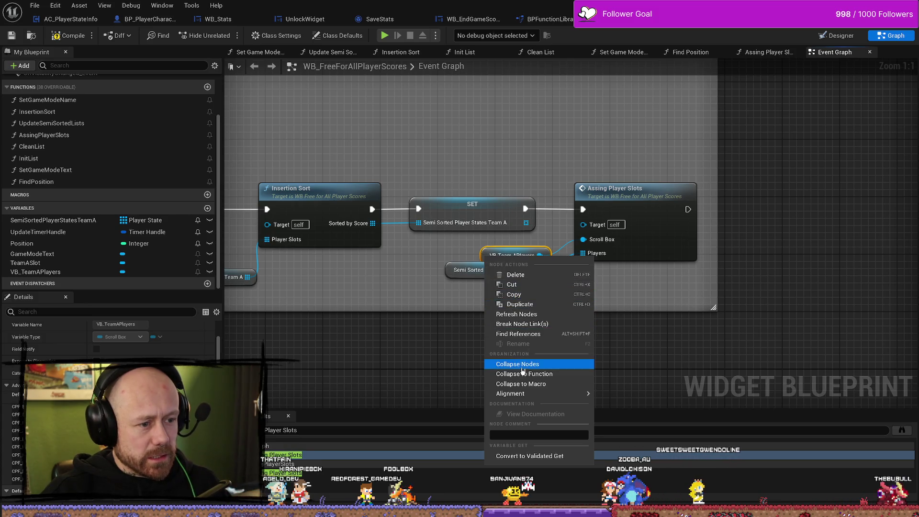
left_click(520, 333)
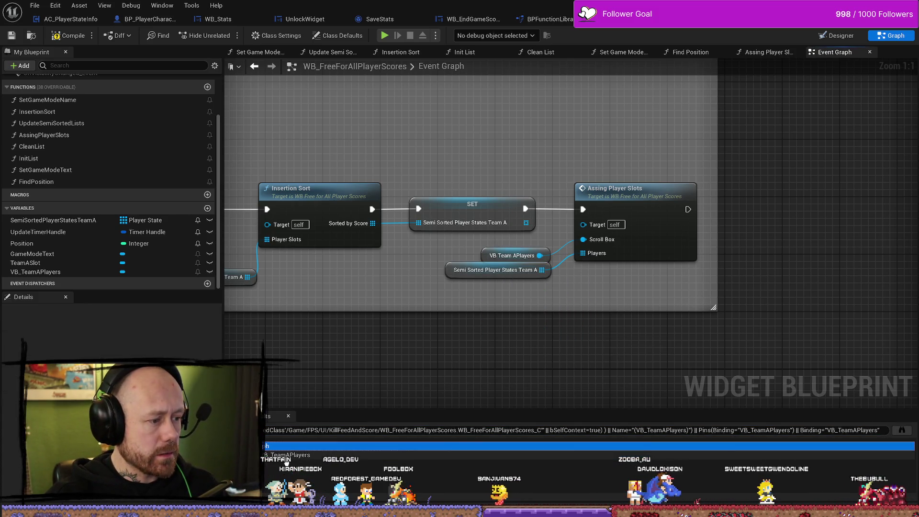
left_click(286, 456)
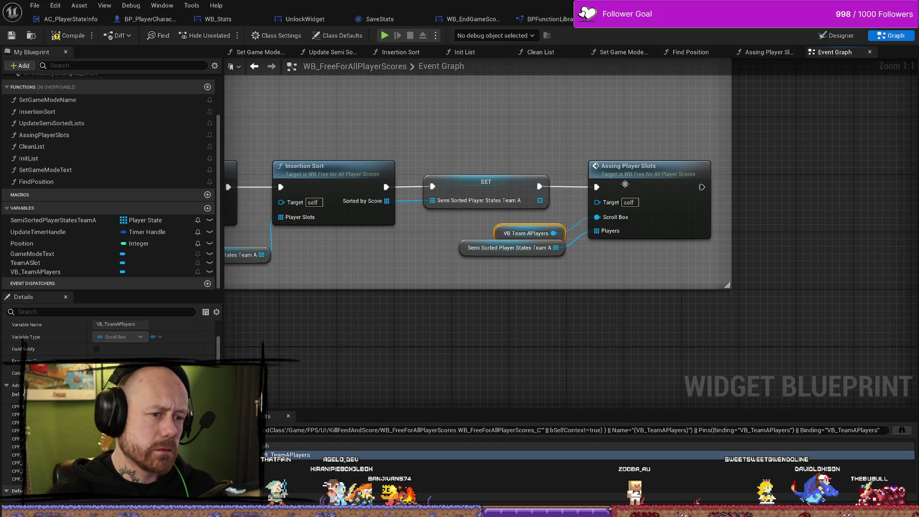
double_click(625, 184)
left_click_drag(550, 311, 512, 278)
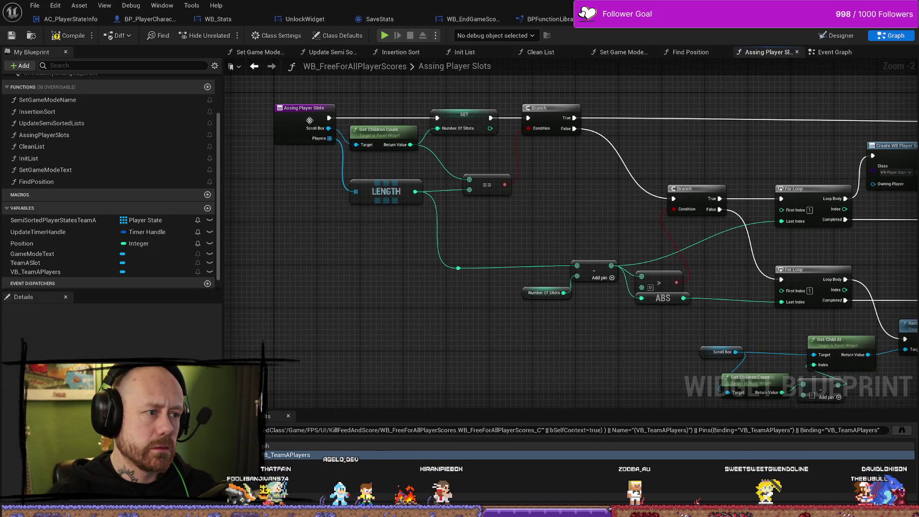
left_click_drag(581, 233, 578, 230)
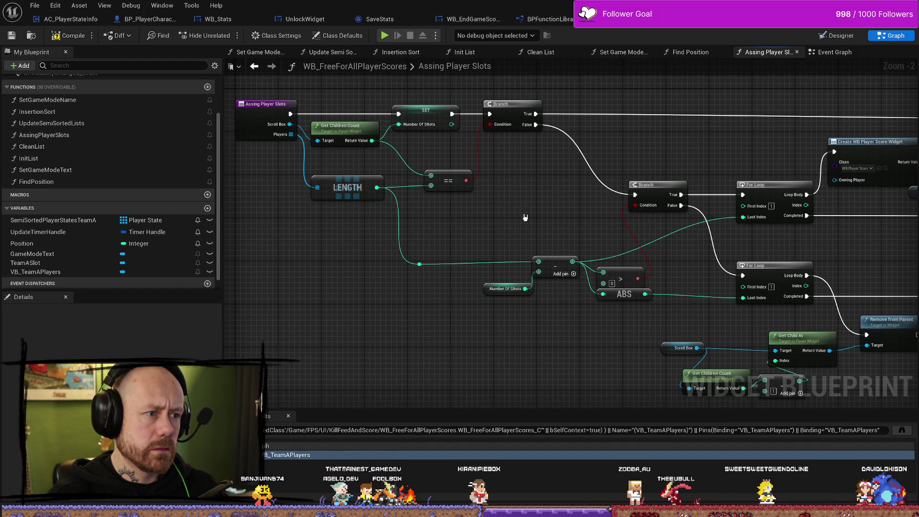
left_click_drag(525, 217, 470, 203)
left_click_drag(572, 220, 493, 205)
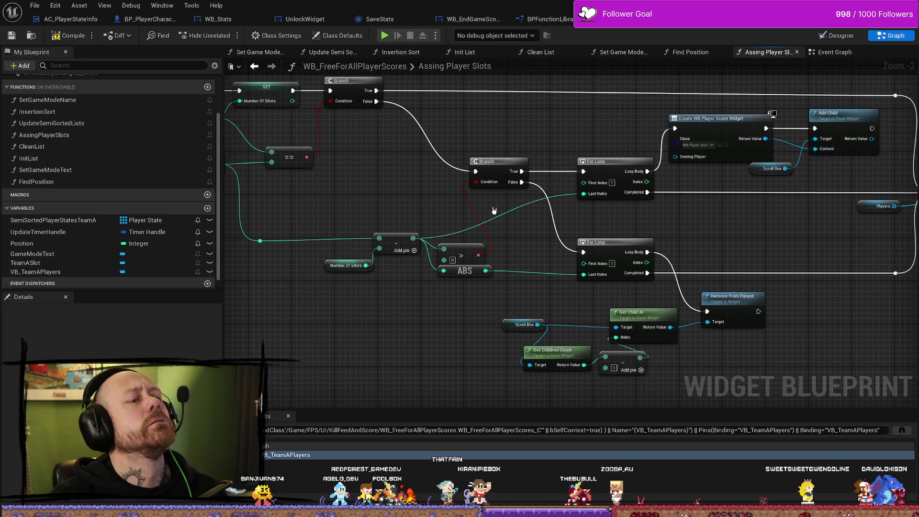
left_click_drag(545, 221, 479, 211)
mouse_move(725, 245)
left_mouse_down()
mouse_move(587, 251)
mouse_move(494, 222)
left_mouse_up()
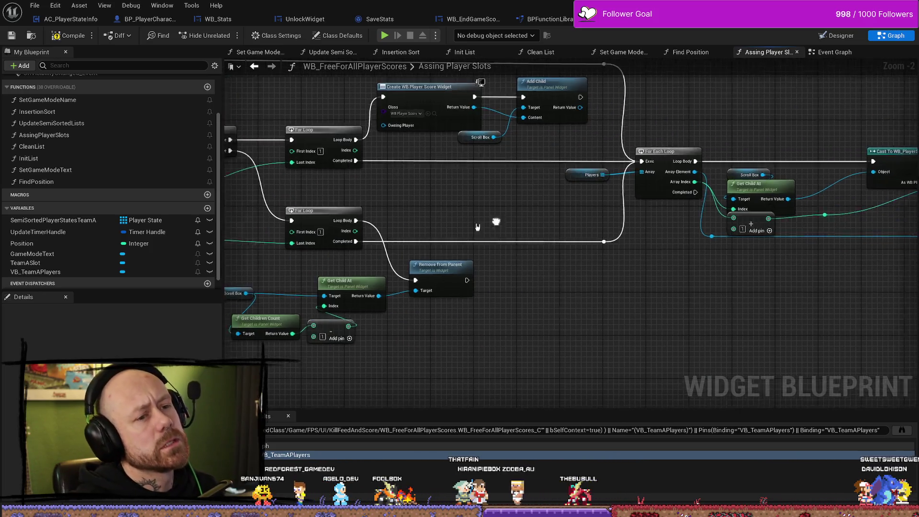
- Inspect the Cast To WB_PlayerScore node, then open WB_PlayerScore's Event Graph
mouse_move(667, 287)
left_mouse_down()
mouse_move(645, 335)
mouse_move(616, 307)
mouse_move(583, 303)
left_mouse_up()
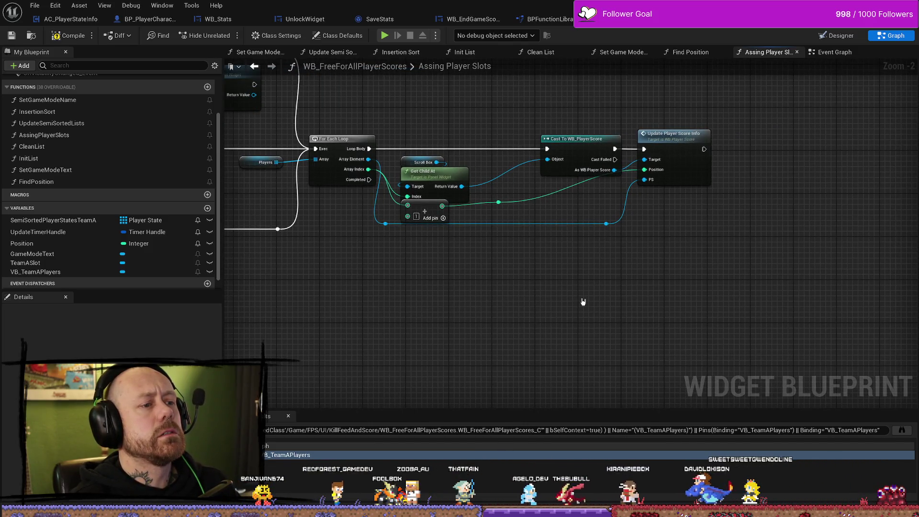
left_click_drag(607, 290, 582, 290)
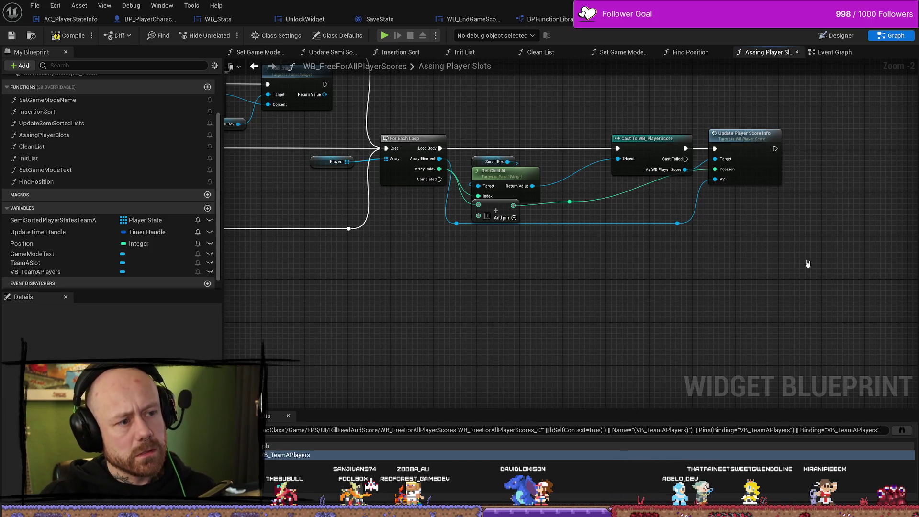
left_click(628, 140)
left_click_drag(790, 320, 728, 301)
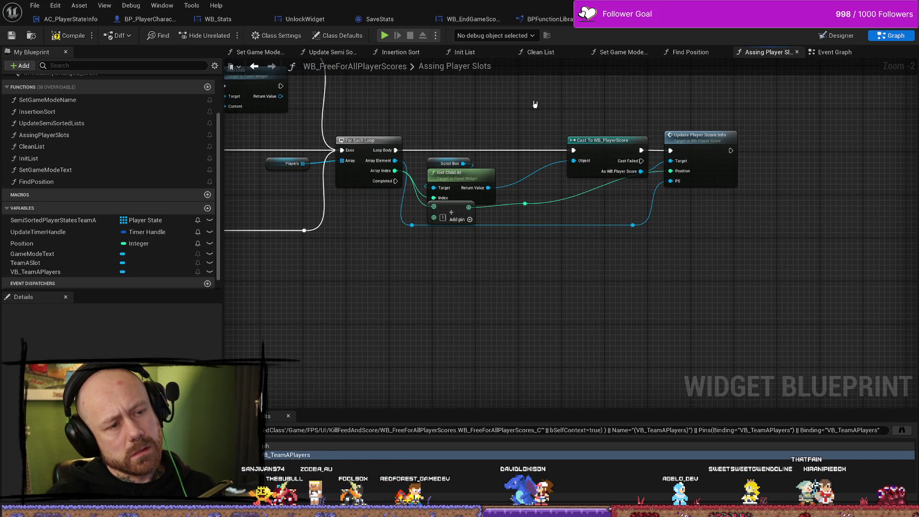
left_click_drag(535, 104, 529, 134)
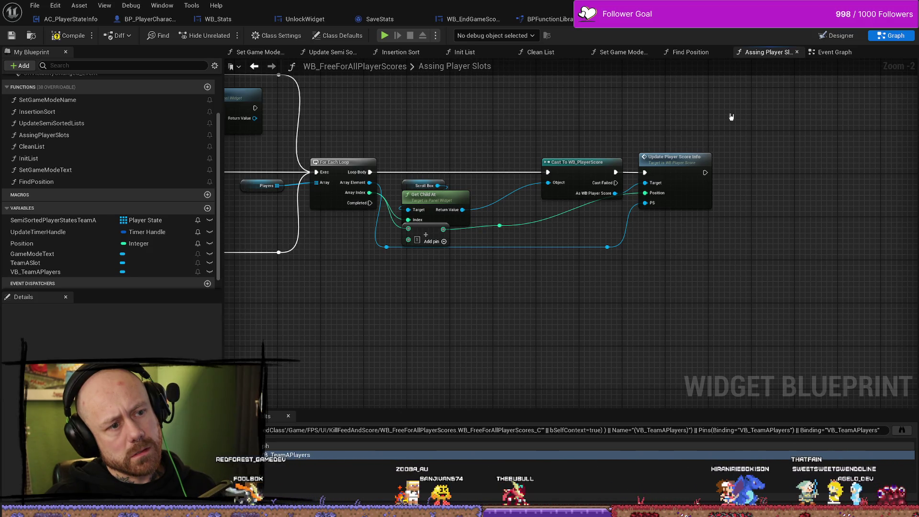
left_click(835, 51)
left_click(766, 52)
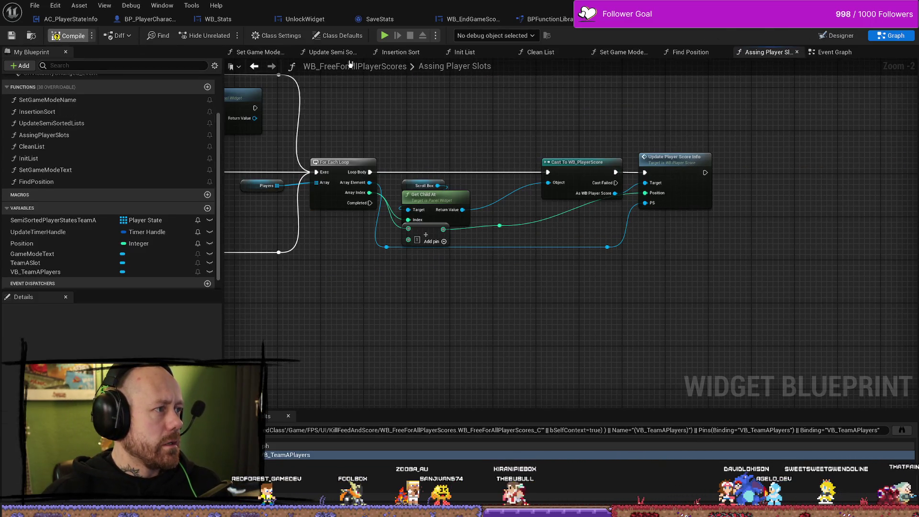
left_click(838, 19)
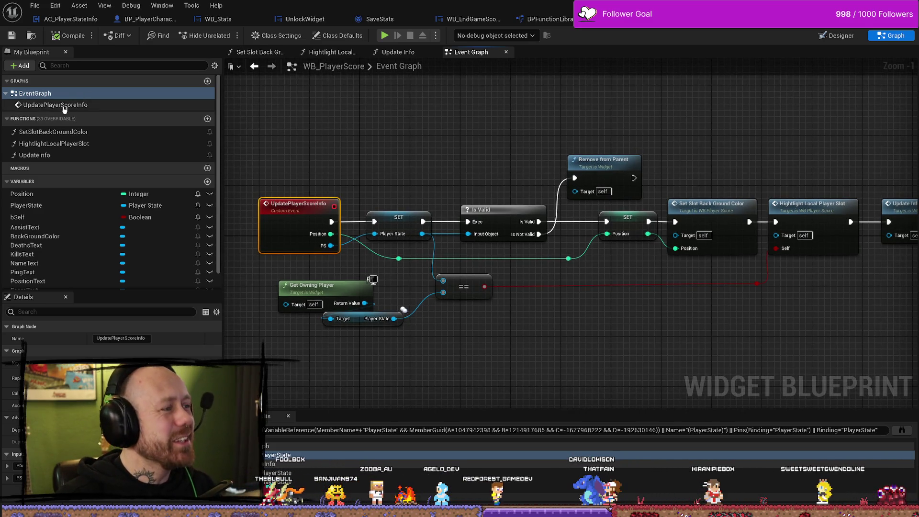
- Jump to the UpdatePlayerScoreInfo event in WB_PlayerScore and survey its node chain
double_click(52, 105)
left_click(34, 93)
scroll(664, 134, "down", 2)
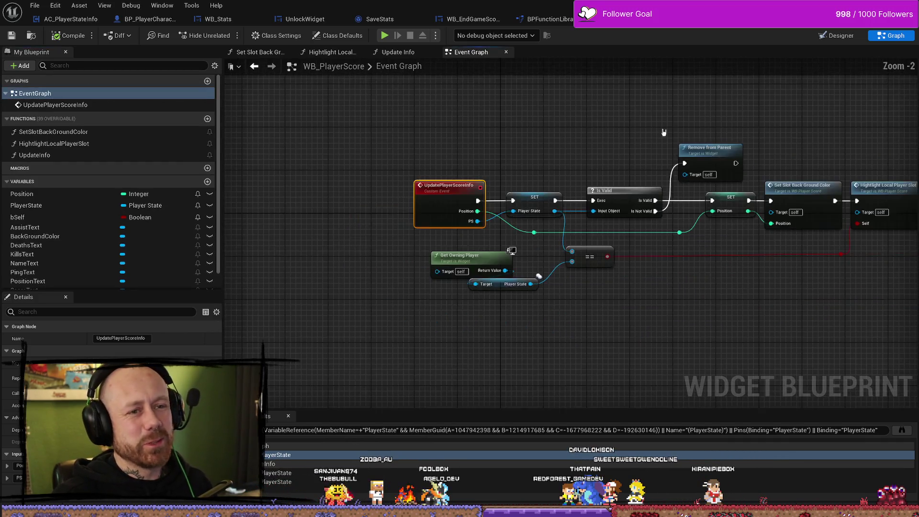
mouse_move(859, 143)
left_mouse_down()
mouse_move(724, 267)
mouse_move(354, 318)
left_mouse_up()
left_click(731, 118)
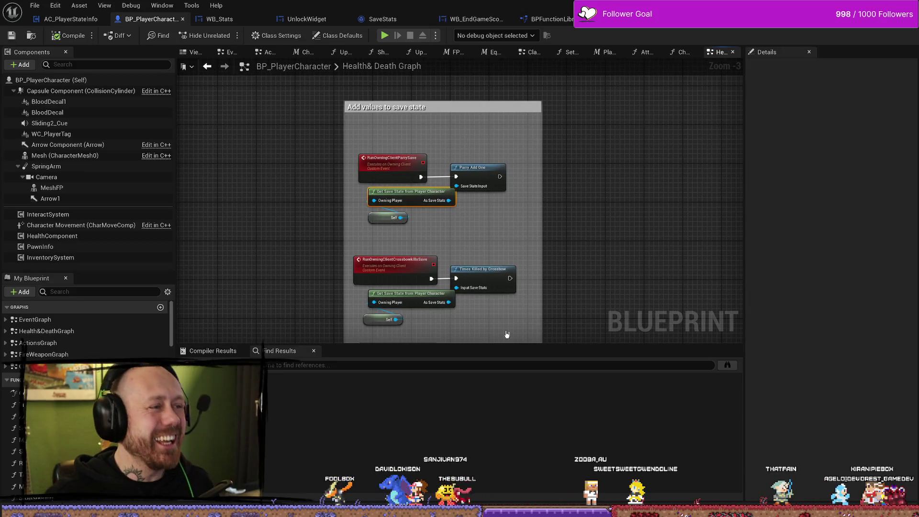
scroll(489, 118, "down", 3)
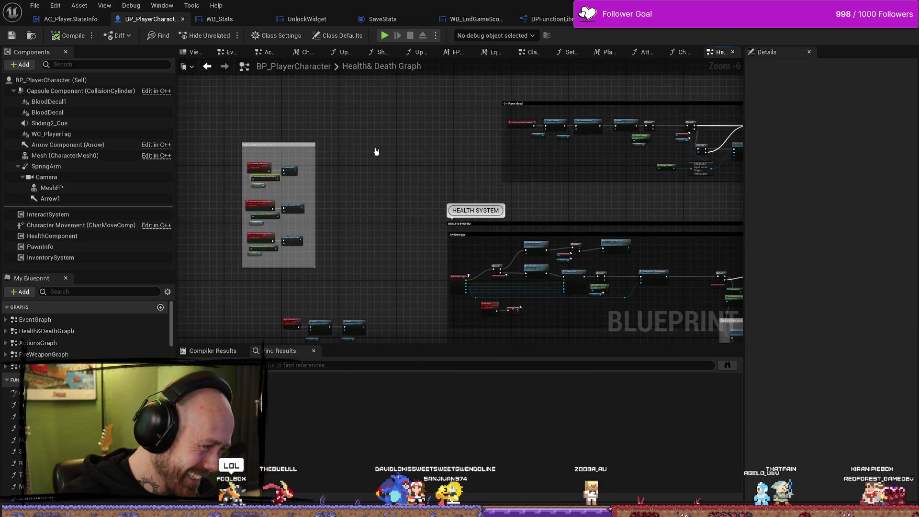
left_click_drag(376, 150, 334, 163)
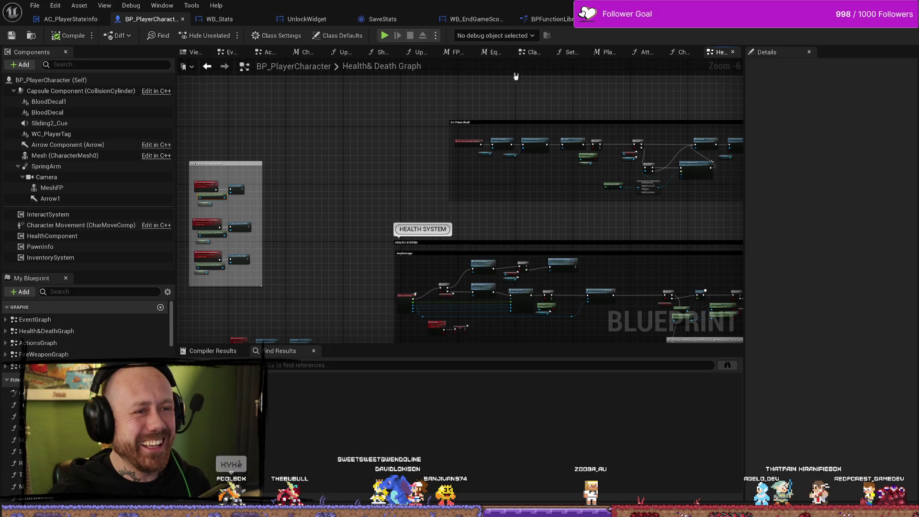
left_click_drag(369, 185, 410, 191)
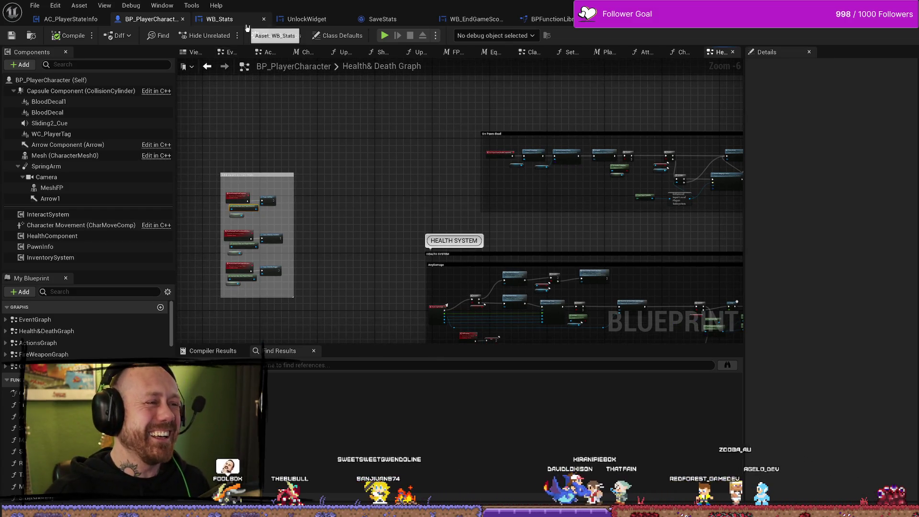
- Look through WB_Stats and SaveStats, then inspect the end-game widget's save-stats nodes
left_click(219, 18)
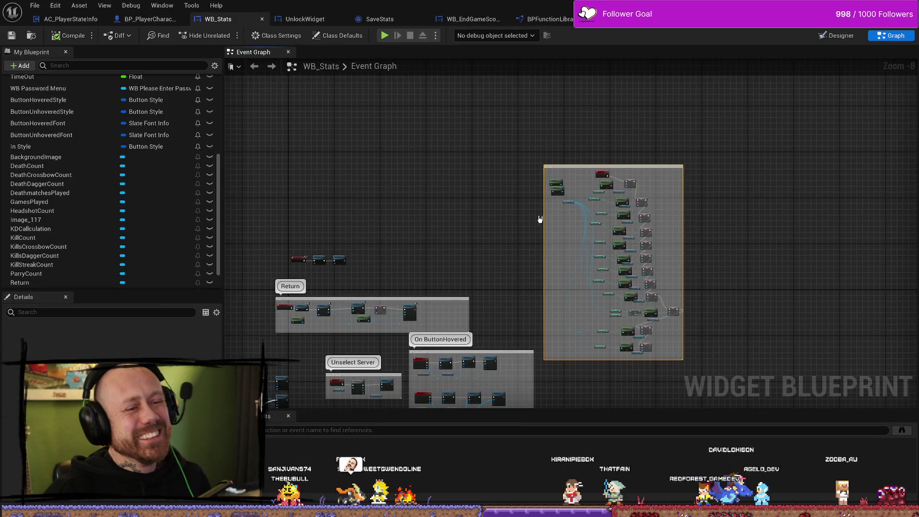
scroll(529, 201, "up", 3)
left_click(463, 161)
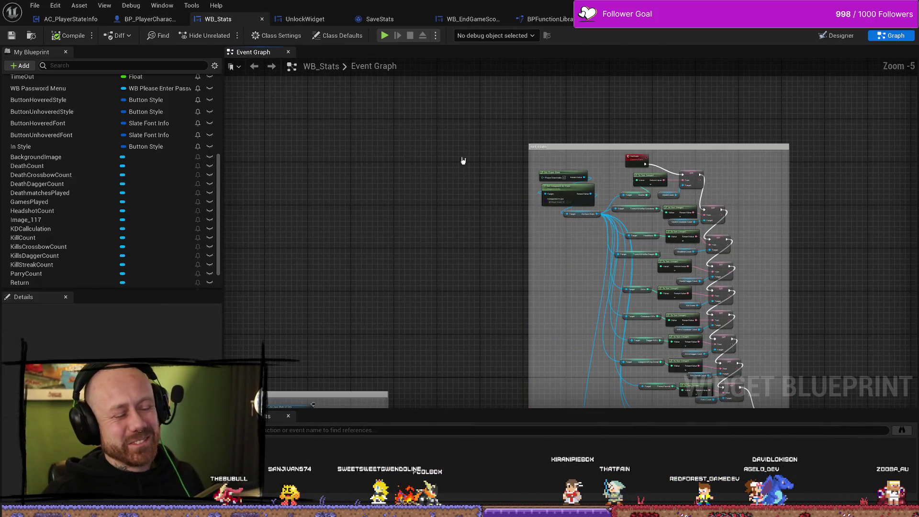
left_click(324, 22)
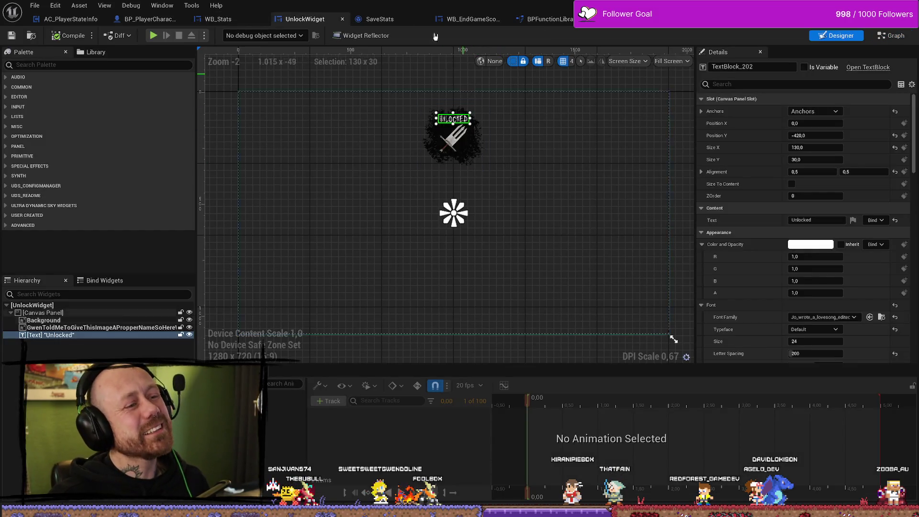
left_click(396, 21)
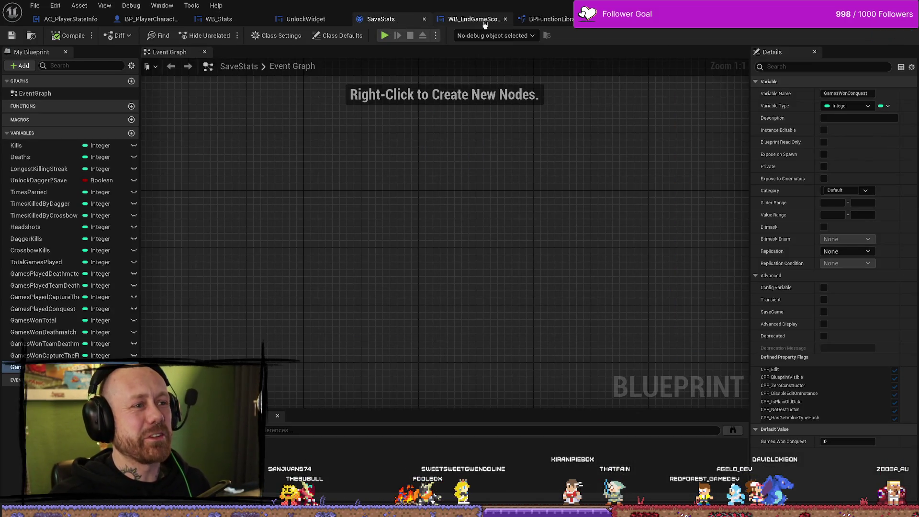
left_click(474, 21)
scroll(505, 162, "down", 5)
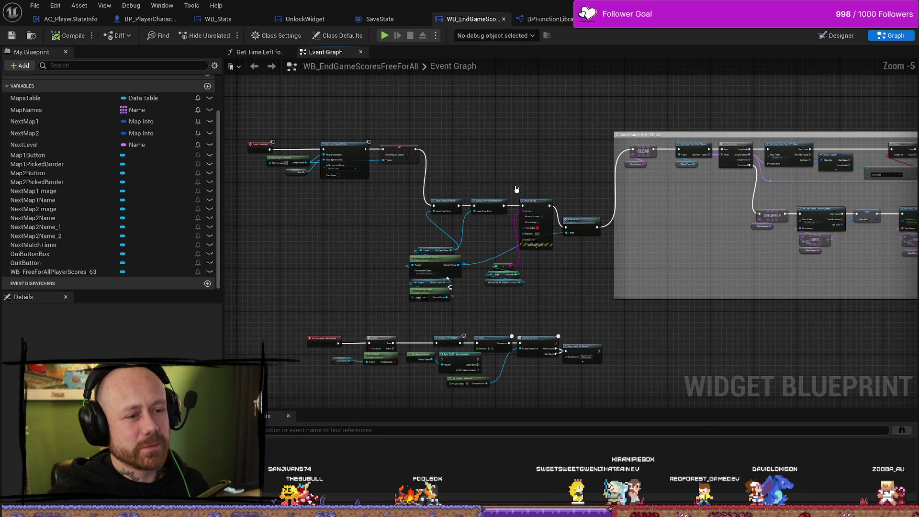
scroll(552, 108, "up", 3)
mouse_move(544, 144)
left_mouse_down()
mouse_move(468, 131)
mouse_move(481, 236)
left_mouse_up()
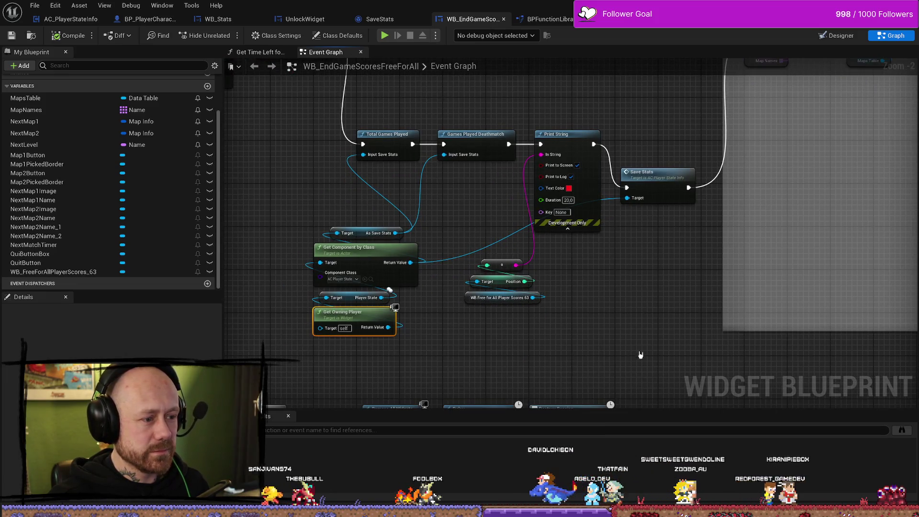
left_click_drag(582, 349, 539, 338)
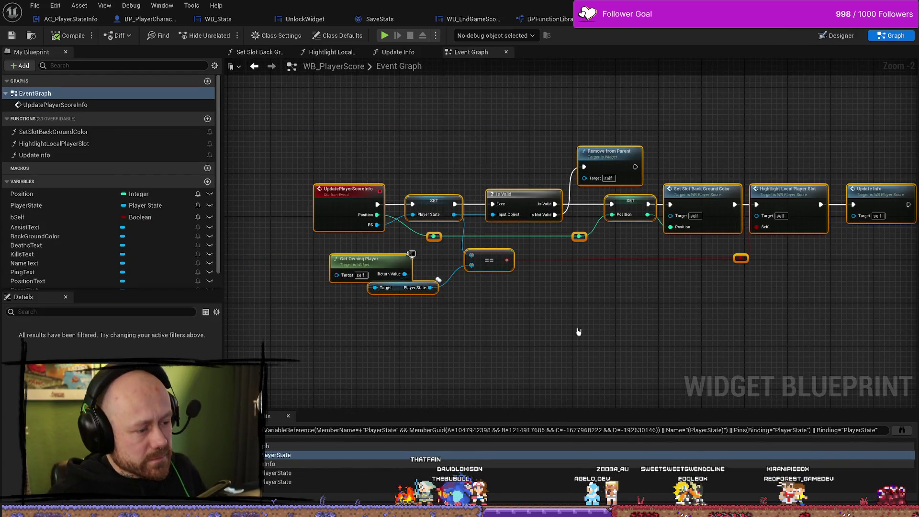
- Search the content drawer for WB_PlayerScore and open it in the Reference Viewer
left_click_drag(578, 332, 642, 319)
key("ctrl+space")
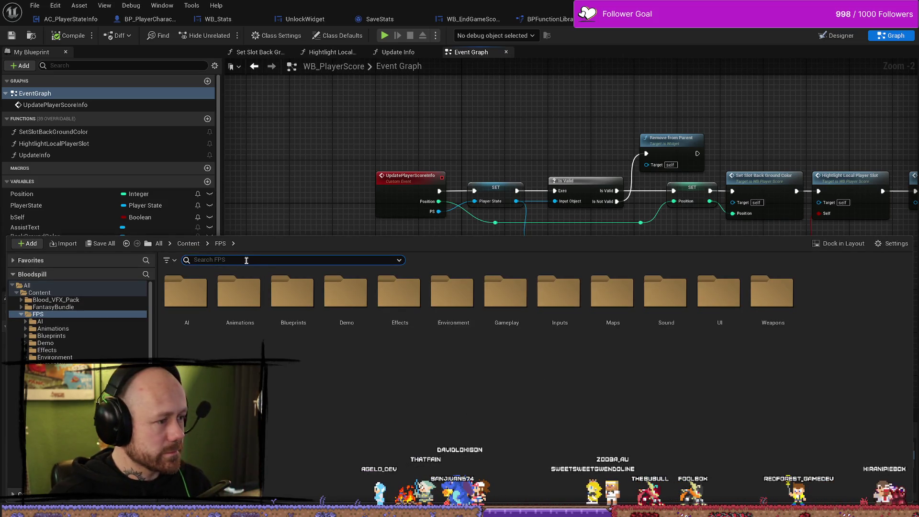
type("playescore")
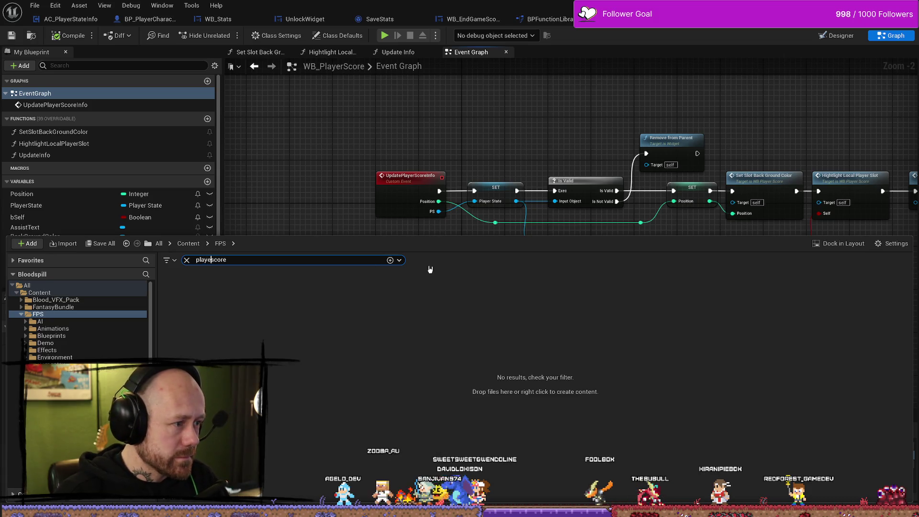
type("r")
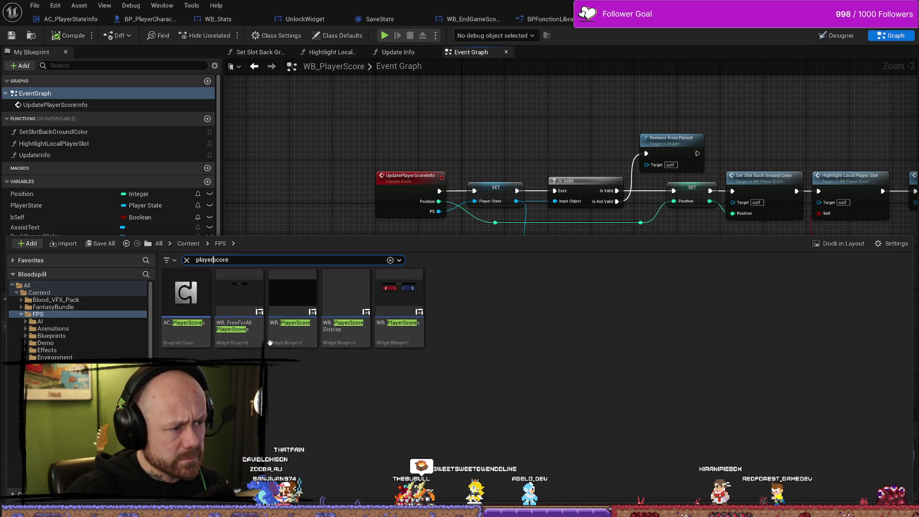
left_click(293, 331)
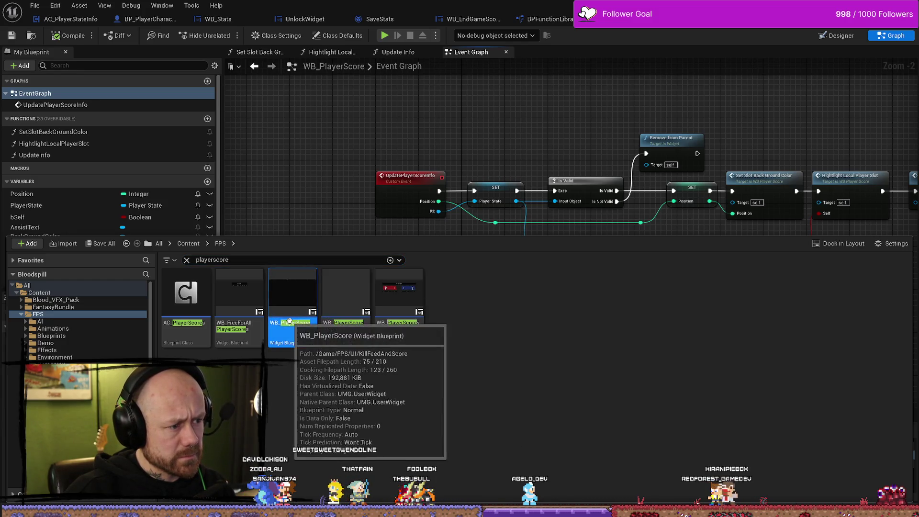
right_click(283, 288)
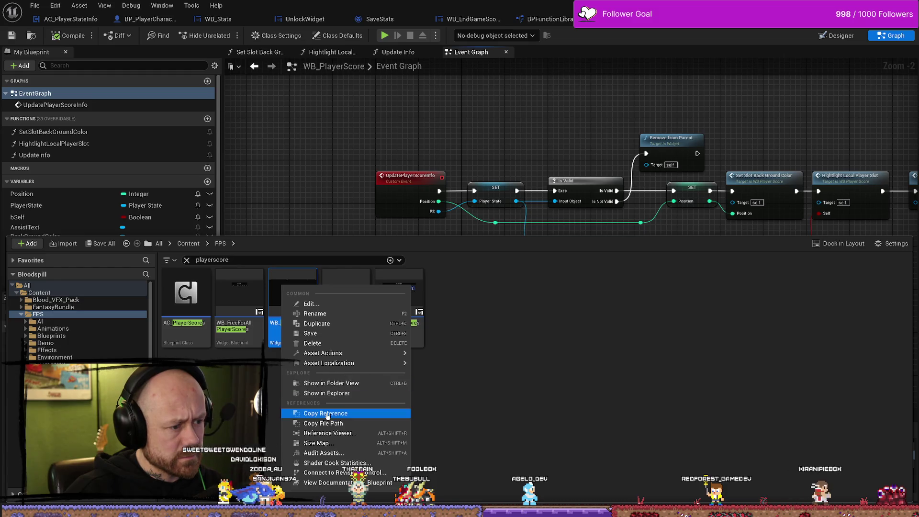
left_click(344, 433)
left_click_drag(349, 425, 445, 395)
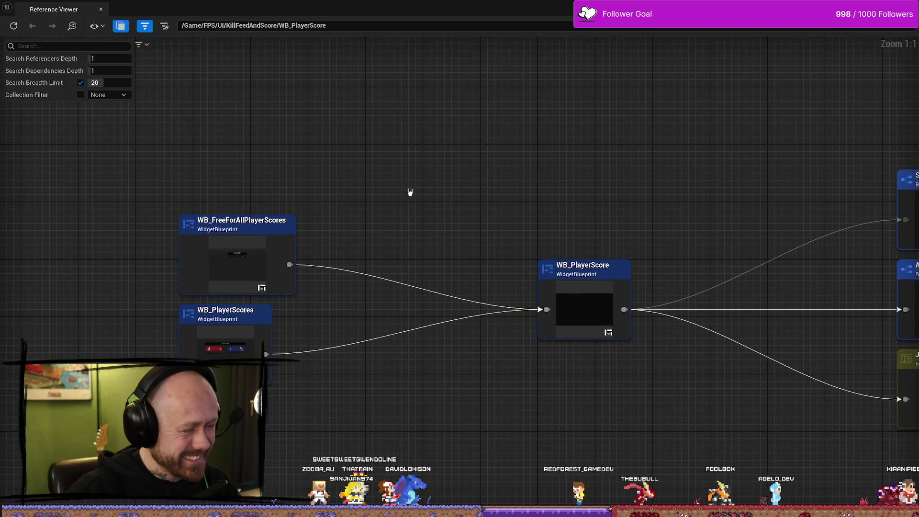
- Re-root the Reference Viewer on WB_FreeForAllPlayerScores, then BP_FreeForAll_GS, to trace referencers
left_click_drag(410, 192, 435, 170)
scroll(434, 170, "down", 3)
scroll(530, 177, "up", 3)
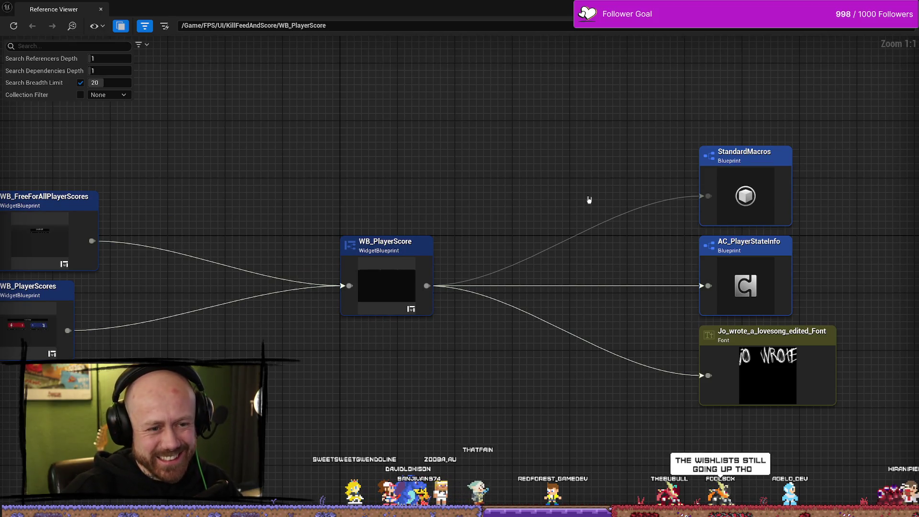
left_click_drag(323, 202, 425, 197)
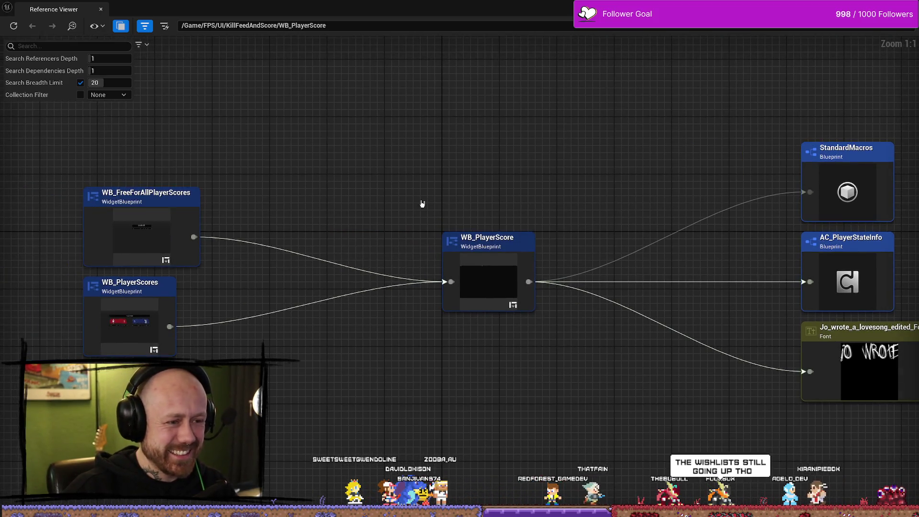
double_click(158, 213)
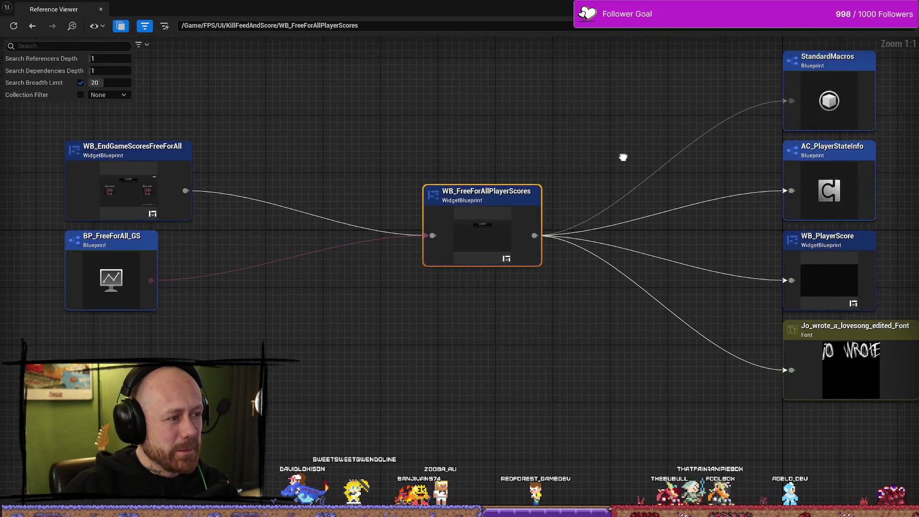
left_click_drag(623, 157, 649, 158)
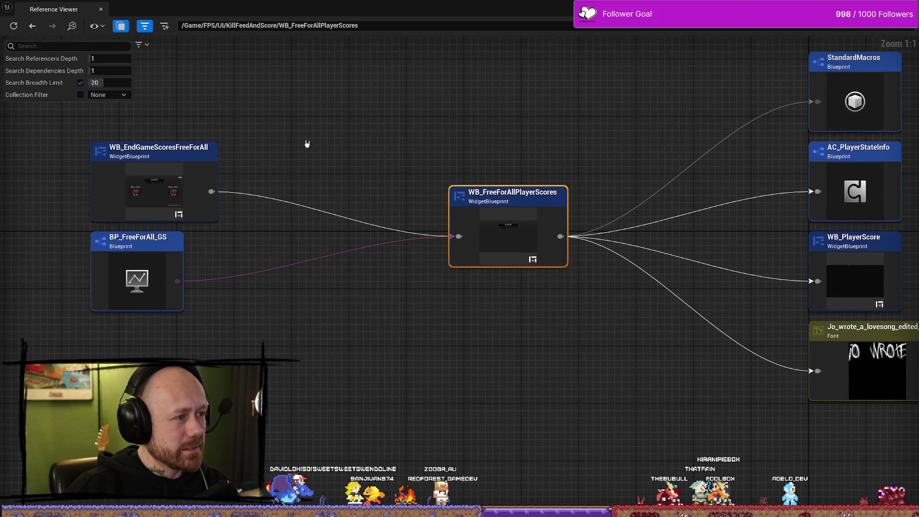
left_click_drag(293, 178, 341, 173)
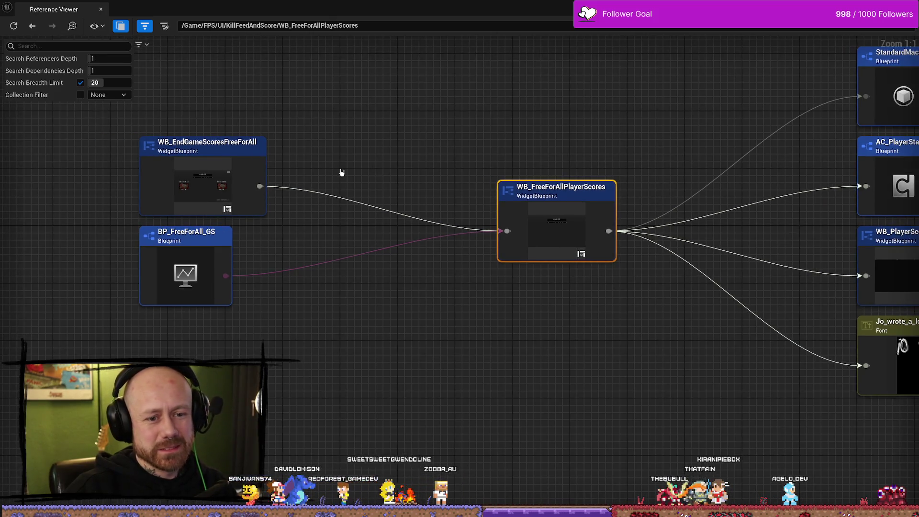
double_click(225, 284)
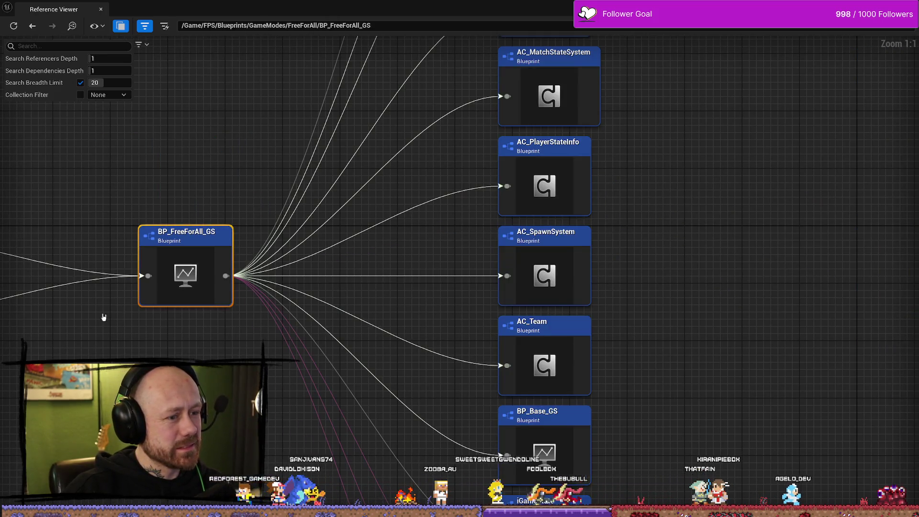
left_click_drag(103, 318, 480, 310)
left_click_drag(284, 358, 377, 357)
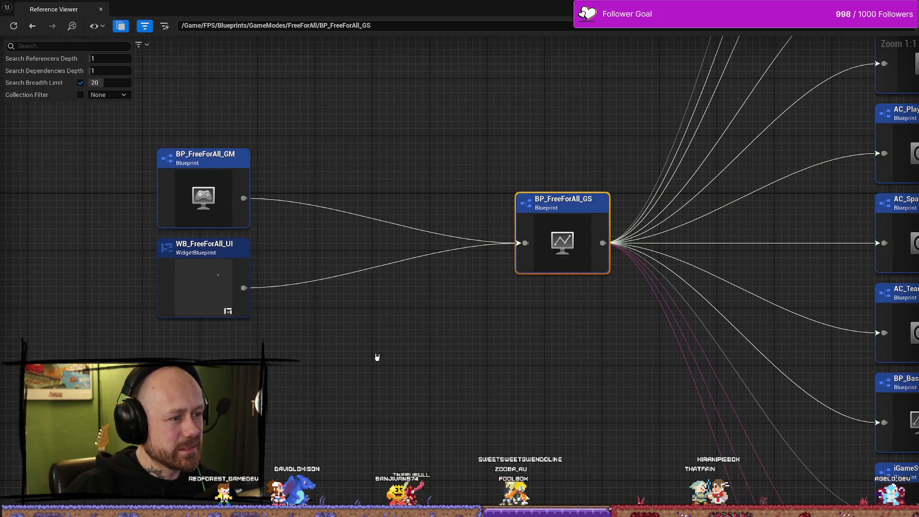
mouse_move(494, 352)
left_mouse_down()
mouse_move(464, 311)
mouse_move(227, 304)
left_mouse_up()
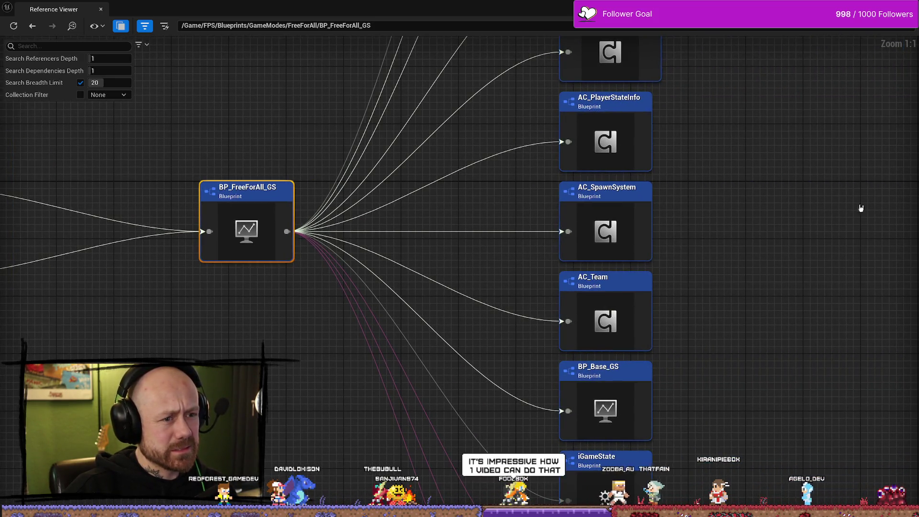
left_click_drag(861, 208, 719, 253)
scroll(591, 185, "down", 3)
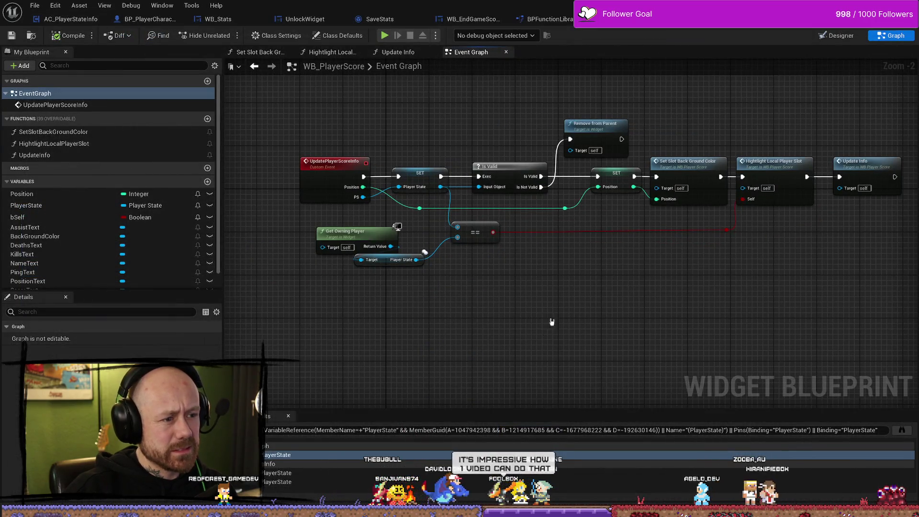
- Check Assing Player Slots in WB_FreeForAllPlayerScores, return to the end-game widget, then switch to Trello
left_click(718, 27)
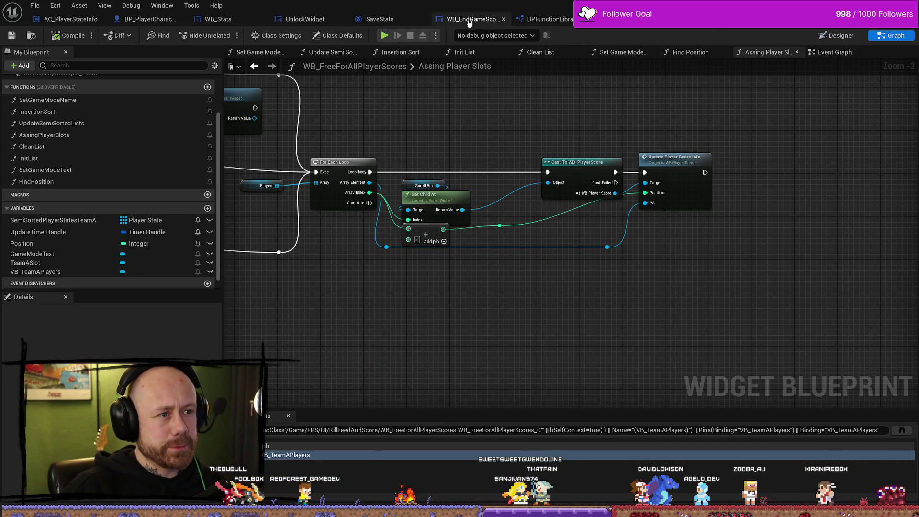
left_click(472, 19)
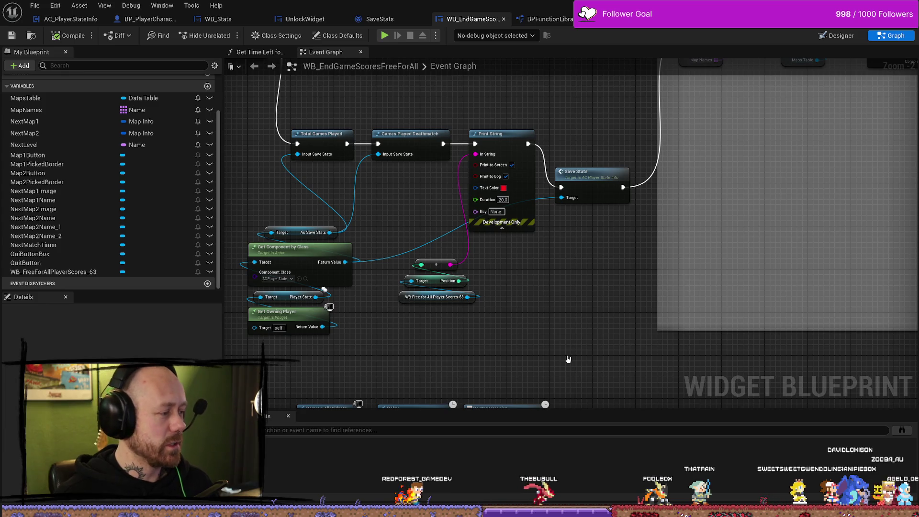
key("alt+Tab")
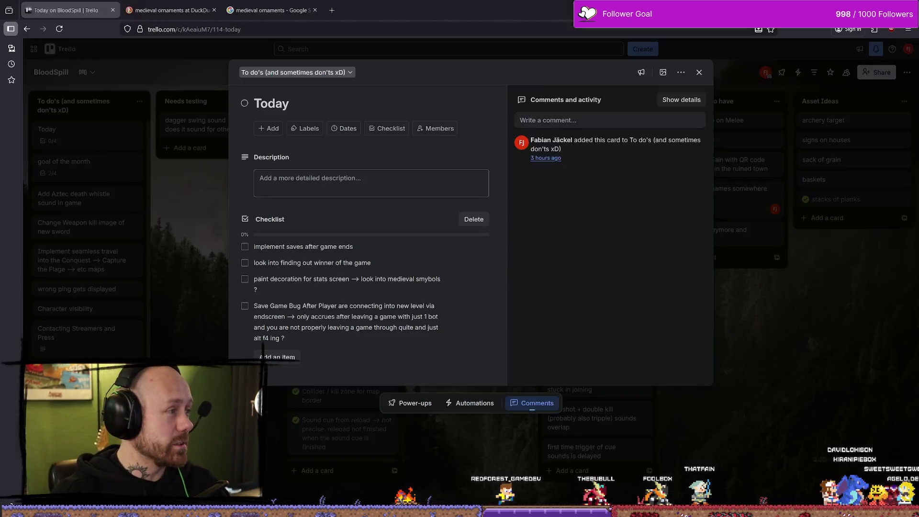
key("alt+Tab")
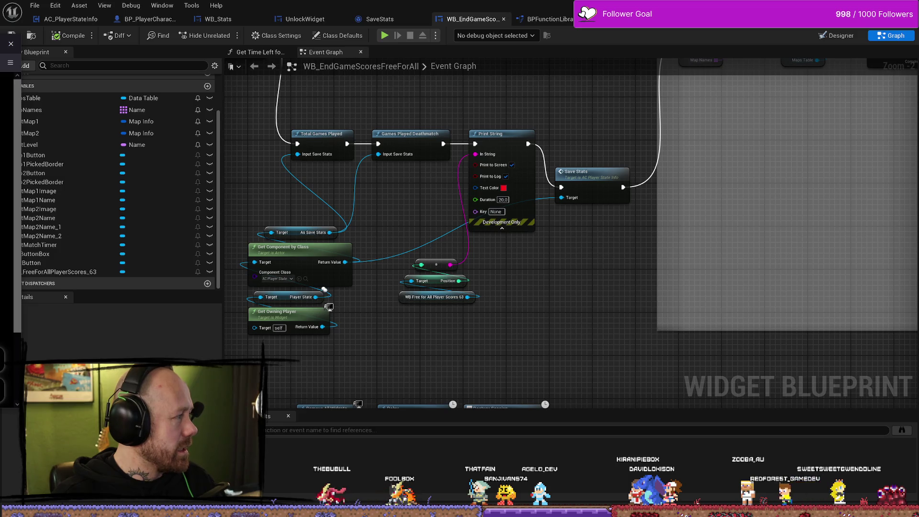
left_click(11, 43)
scroll(355, 192, "down", 10)
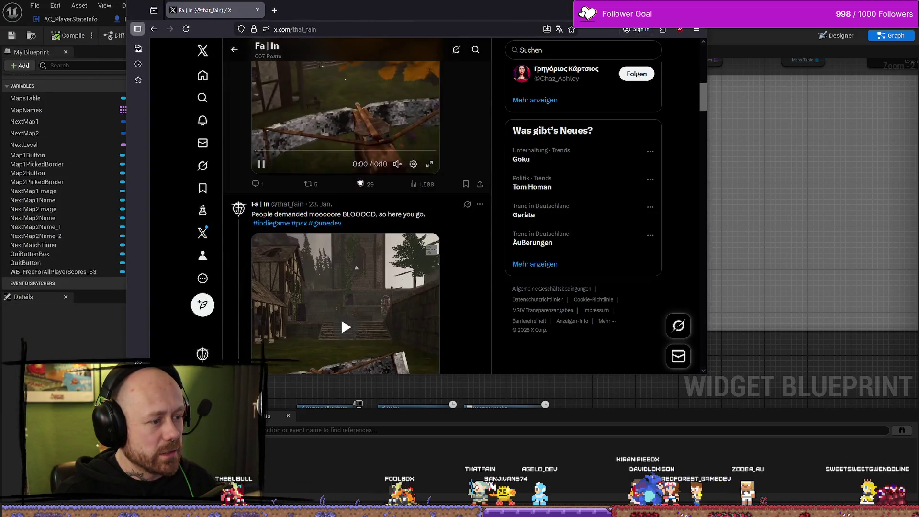
scroll(360, 181, "down", 5)
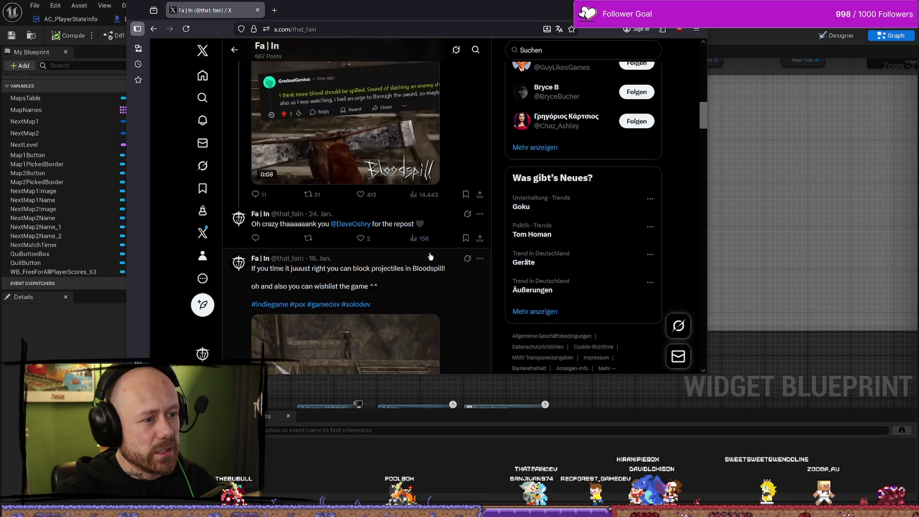
scroll(375, 208, "up", 2)
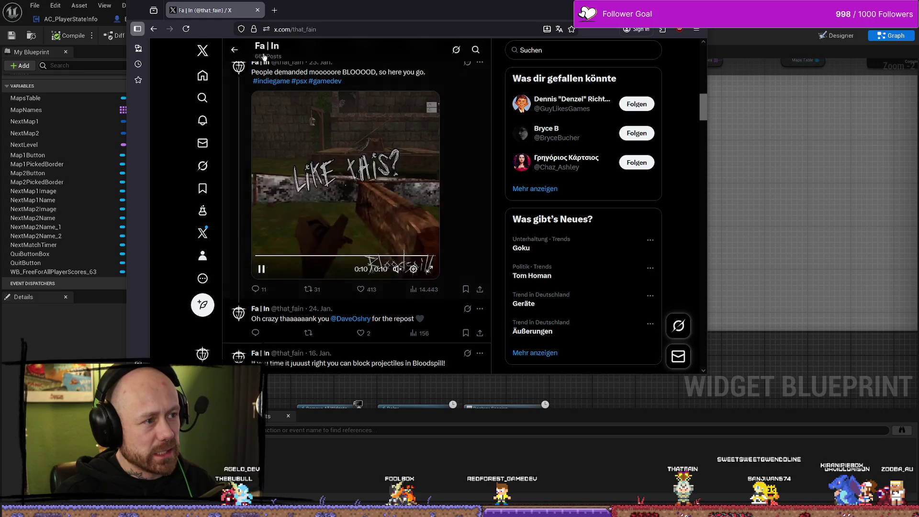
scroll(400, 151, "down", 1)
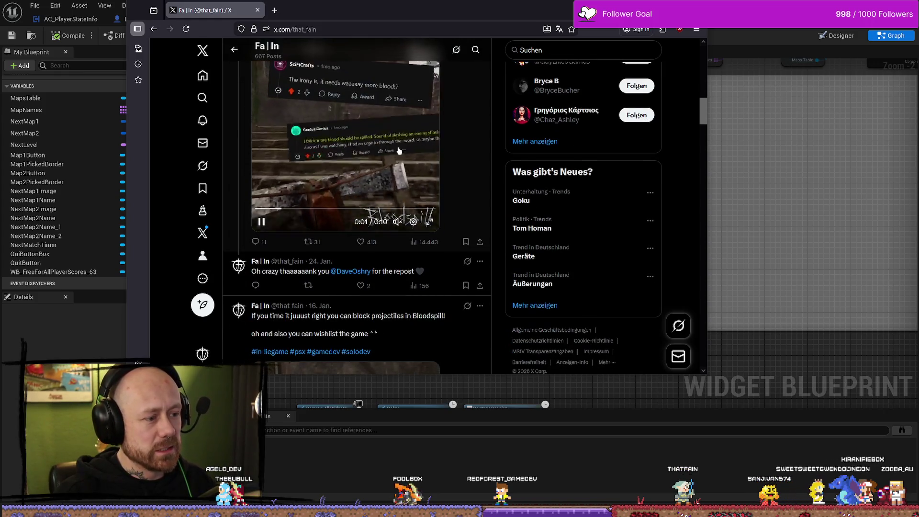
scroll(397, 173, "up", 1)
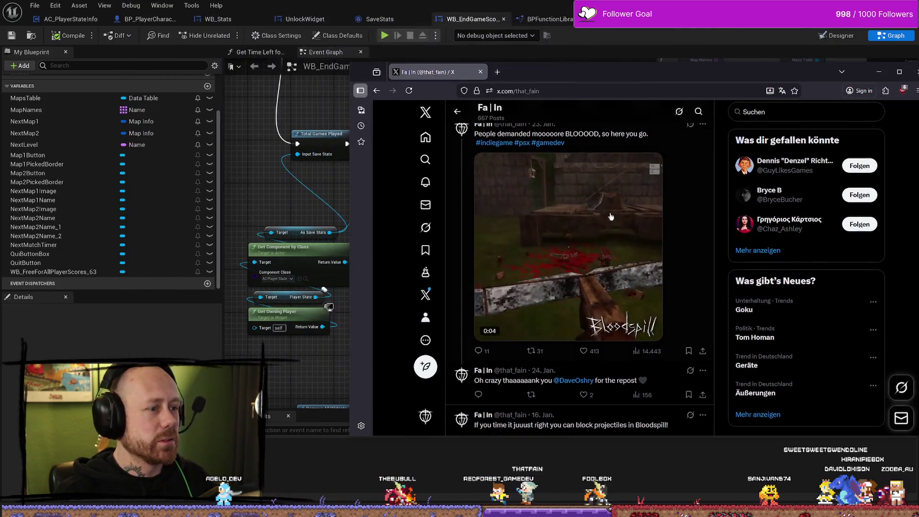
scroll(664, 298, "down", 1)
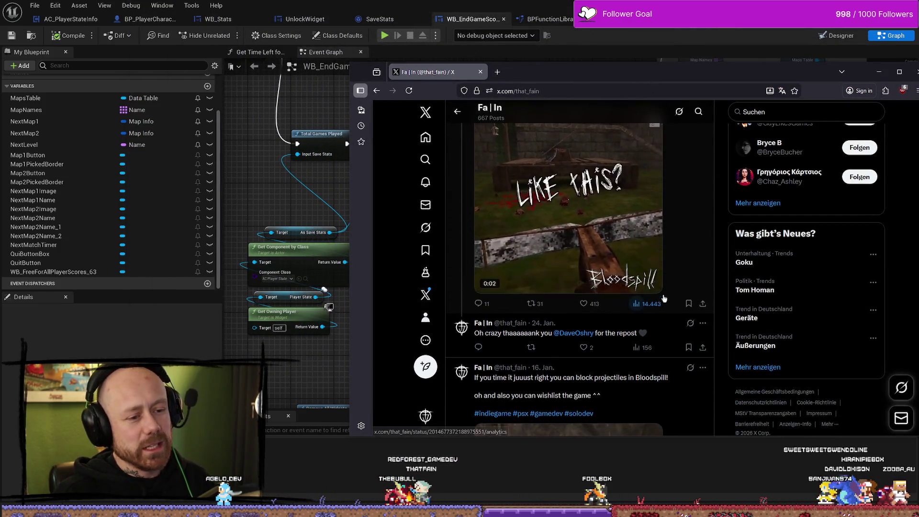
scroll(603, 295, "up", 1)
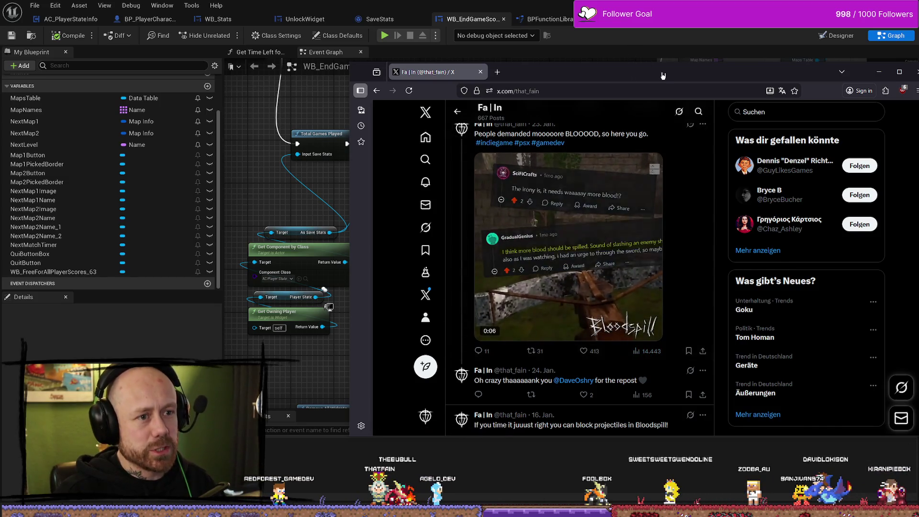
left_click_drag(663, 76, 918, 76)
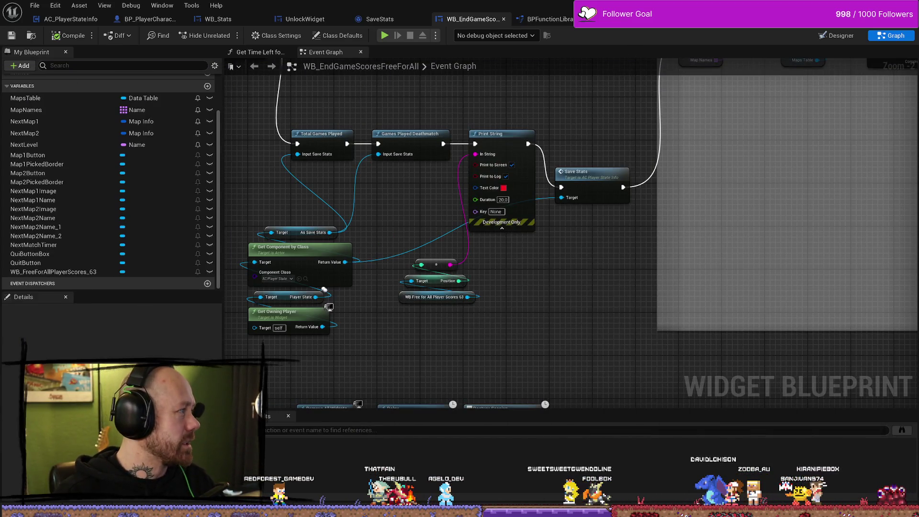
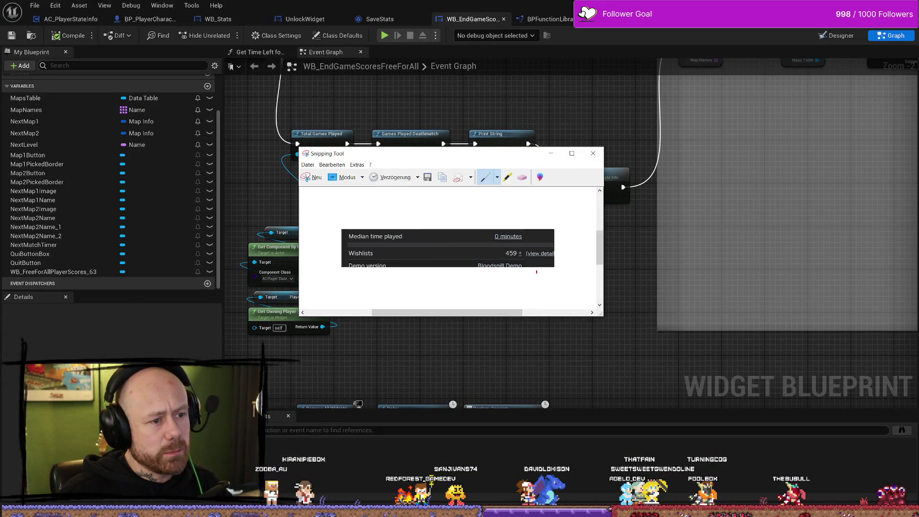
- Draw a red pen stroke across the Wishlists value on the snip, then erase it
left_click_drag(486, 253, 596, 253)
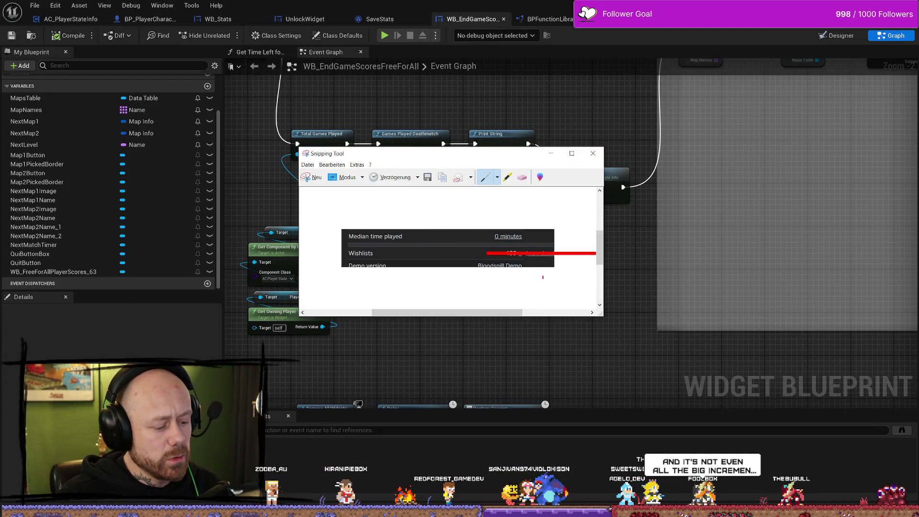
left_click(523, 177)
left_click(527, 253)
- Highlight the Wishlists count 459 in yellow and move the snip window aside
left_click(508, 178)
left_click_drag(491, 253, 511, 252)
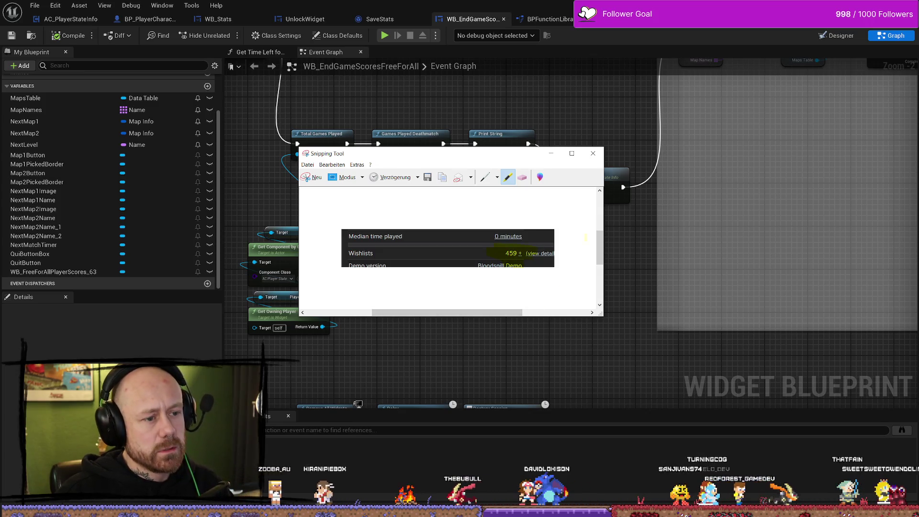
left_click_drag(506, 160, 918, 152)
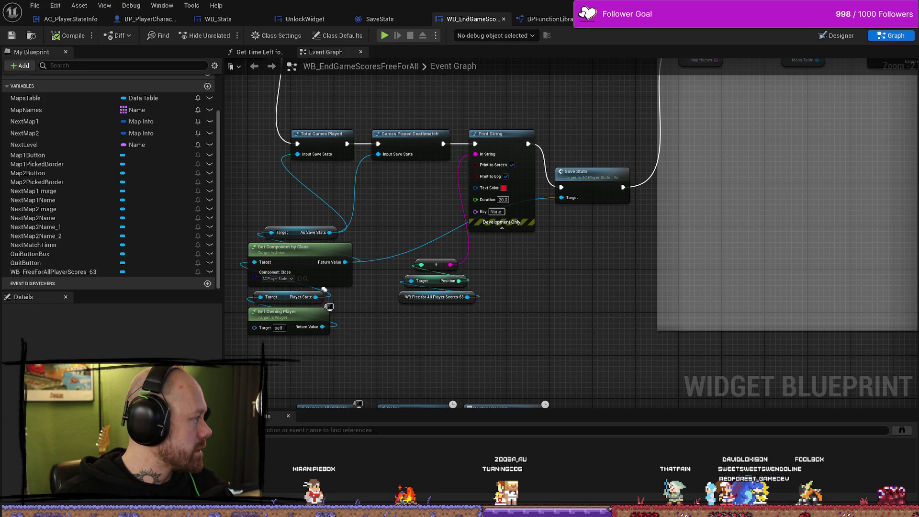
key("alt+Tab")
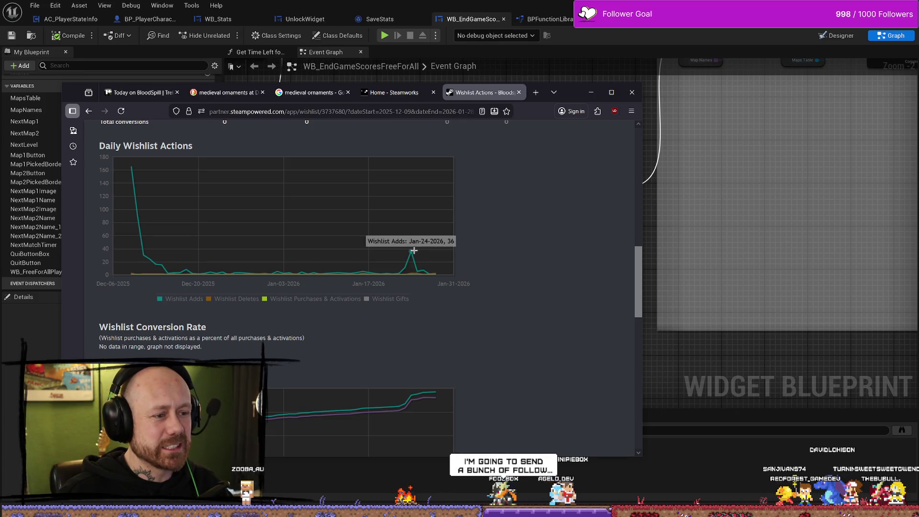
mouse_move(404, 262)
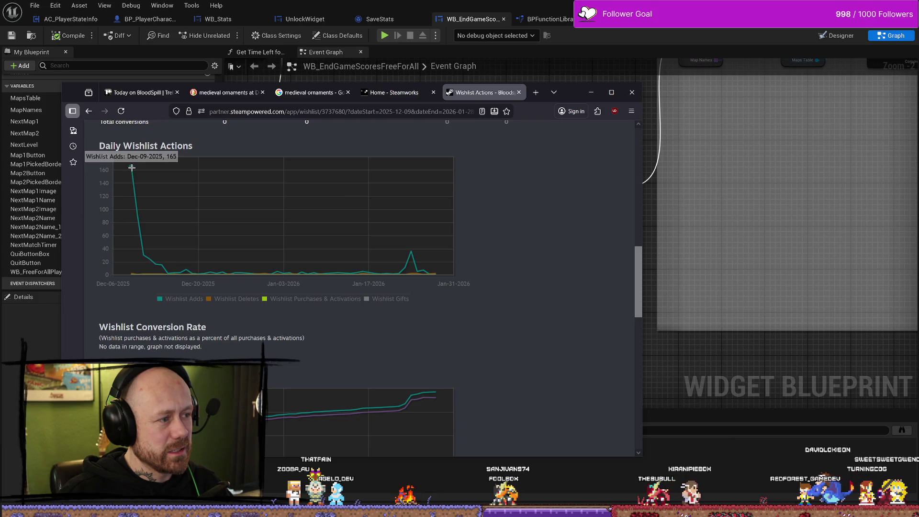
scroll(293, 390, "down", 4)
scroll(572, 147, "up", 4)
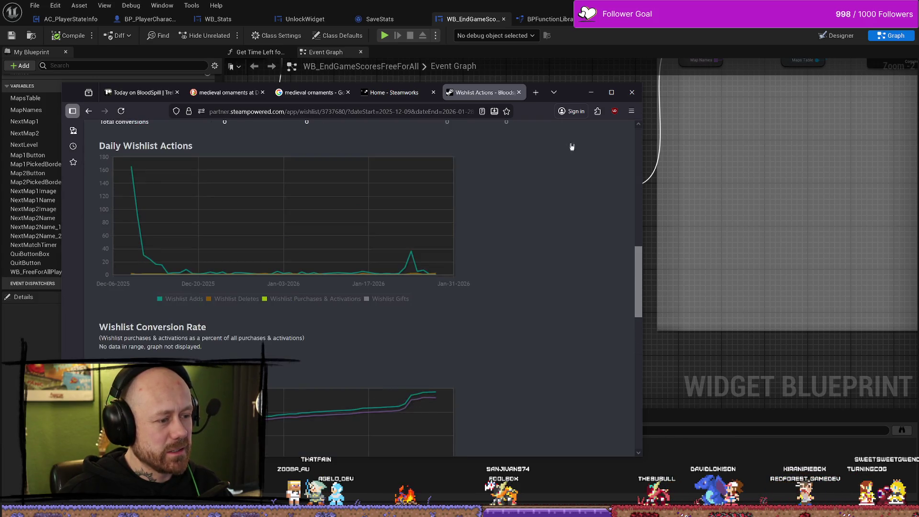
left_click(591, 92)
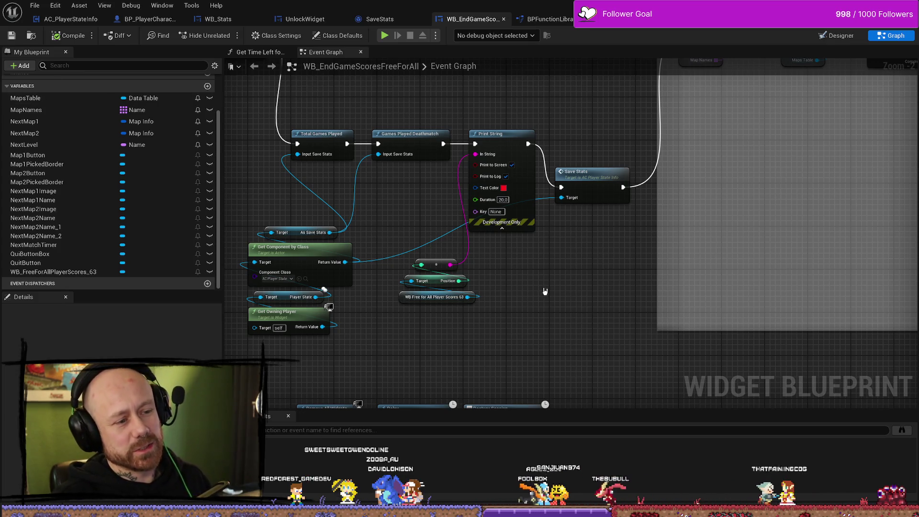
left_click_drag(545, 291, 524, 293)
right_click(521, 309)
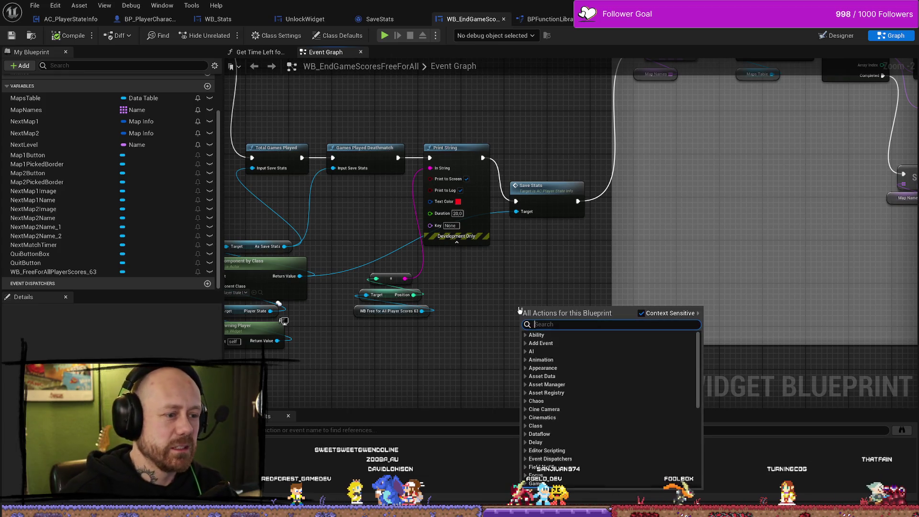
left_click(519, 288)
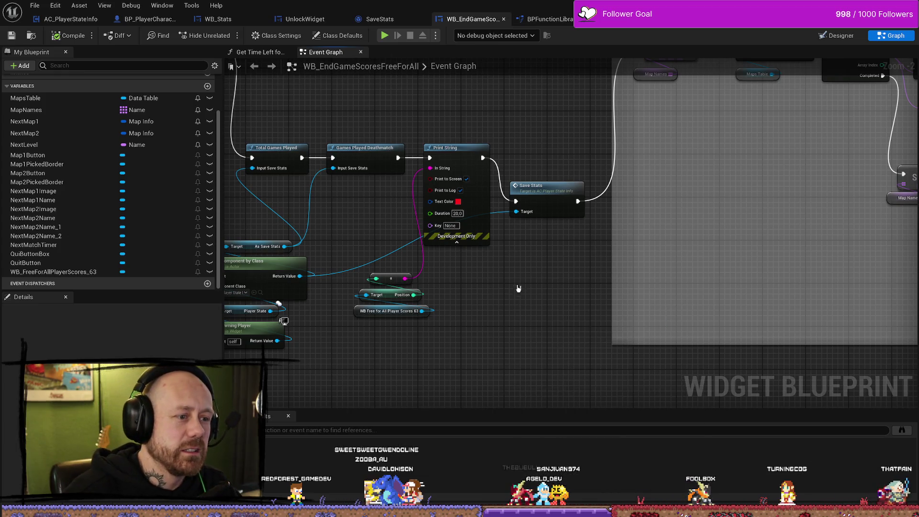
left_click(34, 5)
left_click(57, 47)
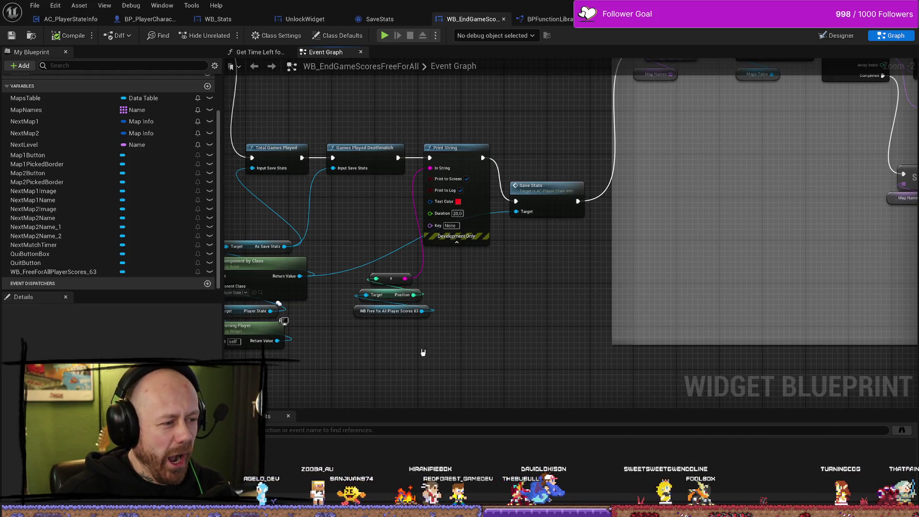
left_click_drag(396, 366, 492, 317)
left_click(354, 286)
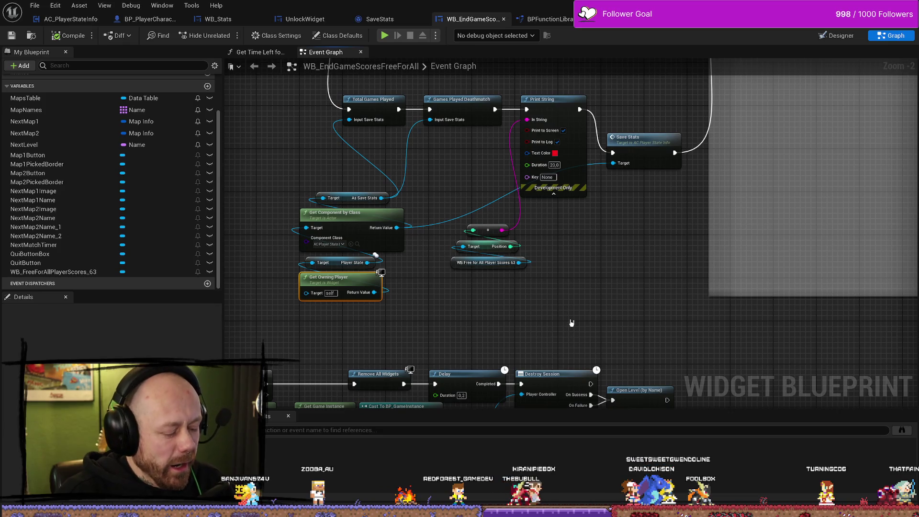
key("ctrl+v")
left_click_drag(659, 335, 668, 277)
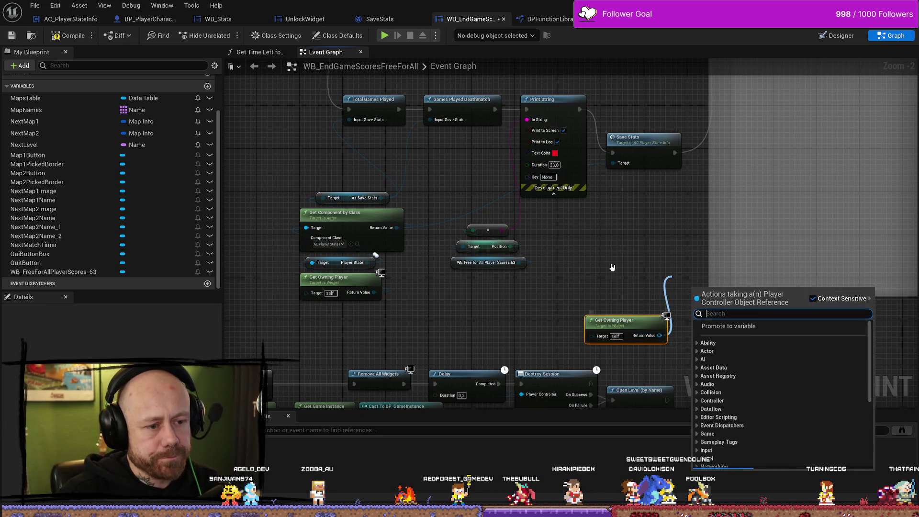
type("get scro")
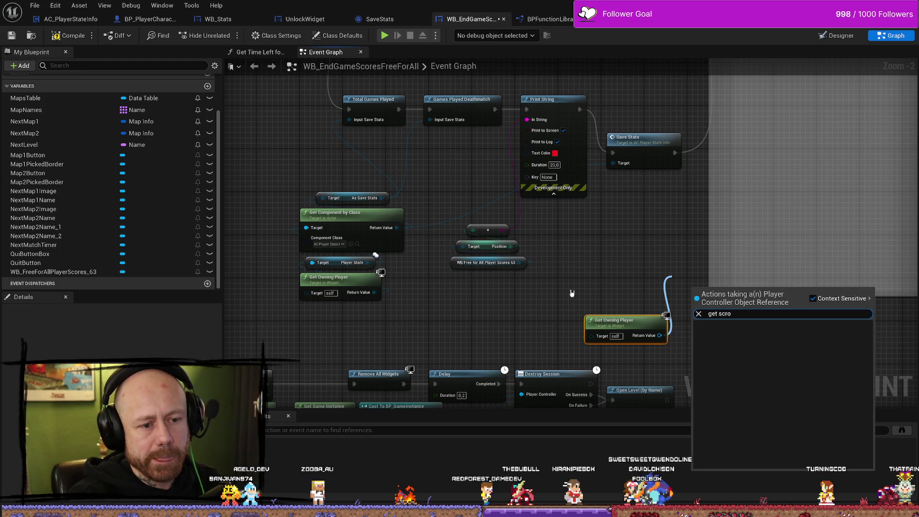
key("BackSpace")
key("BackSpace")
type("or")
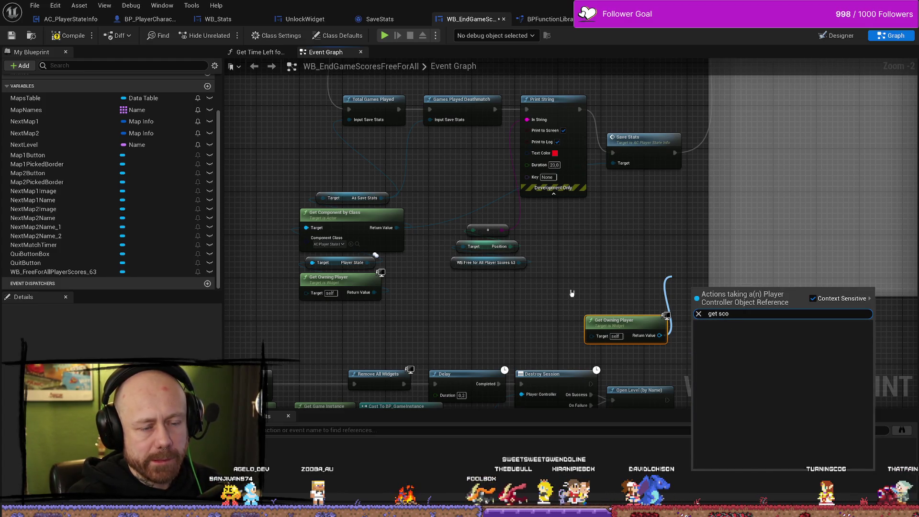
key("BackSpace")
key("BackSpace")
key("BackSpace")
type("score")
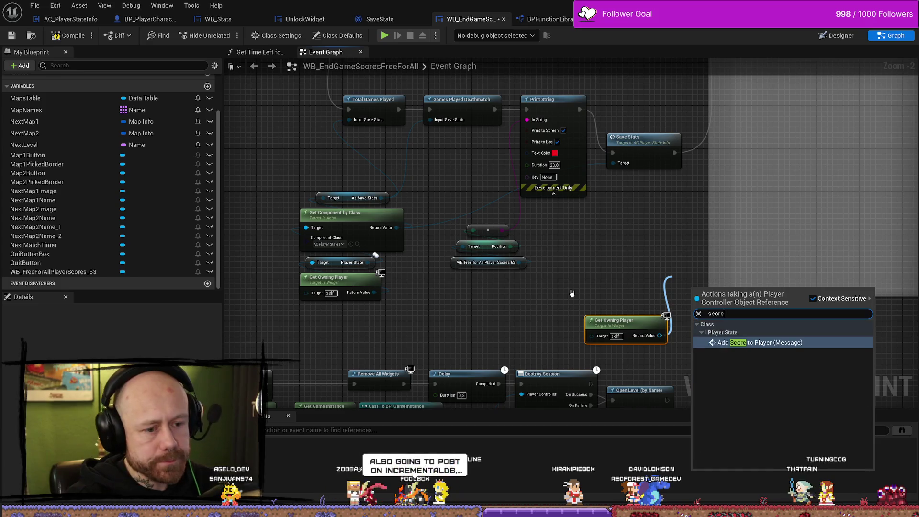
key("BackSpace")
key("BackSpace")
key("BackSpace")
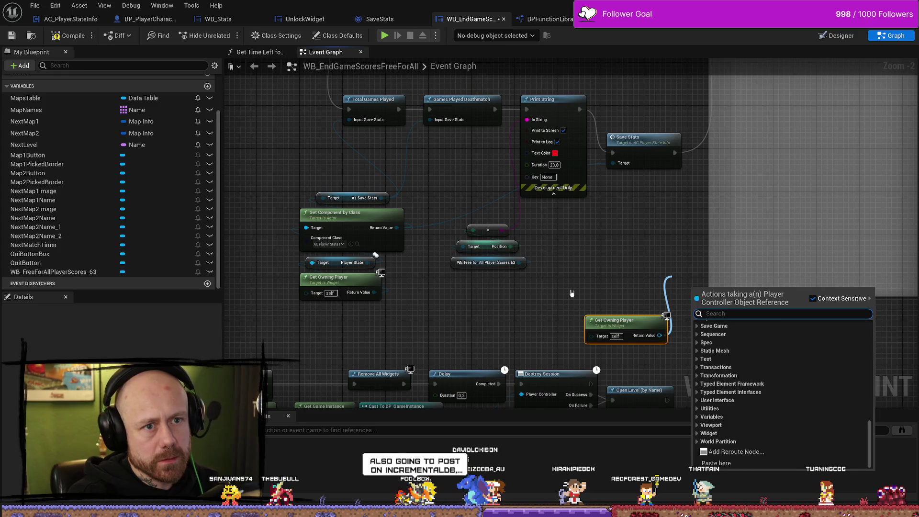
type("playersc")
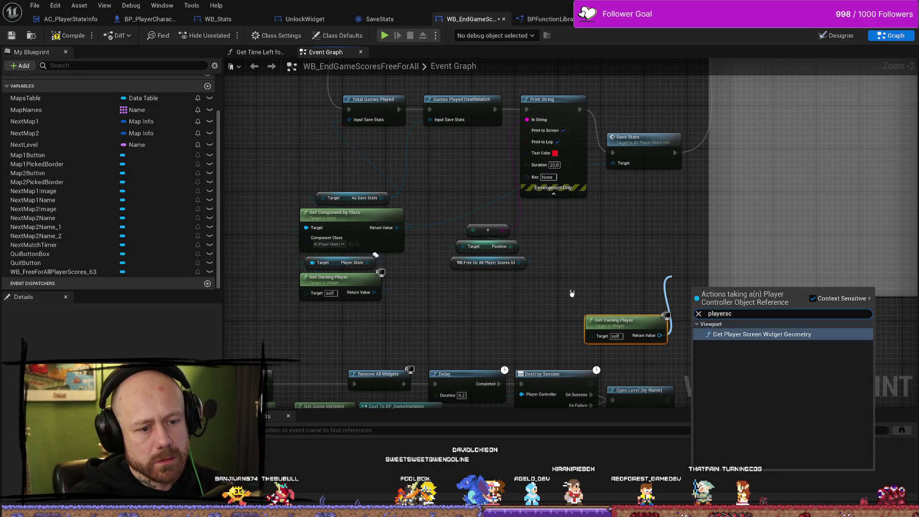
key("BackSpace")
key("BackSpace")
key("BackSpace")
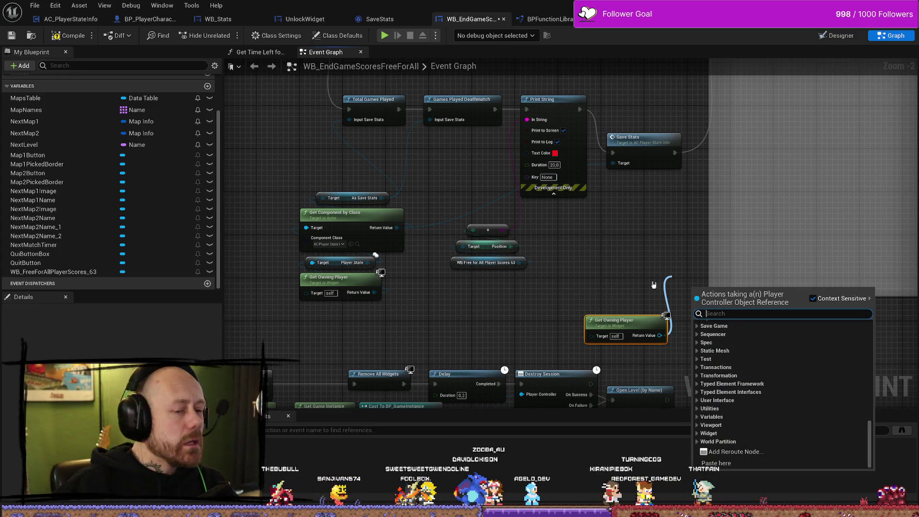
left_click(614, 305)
left_click_drag(609, 308, 615, 255)
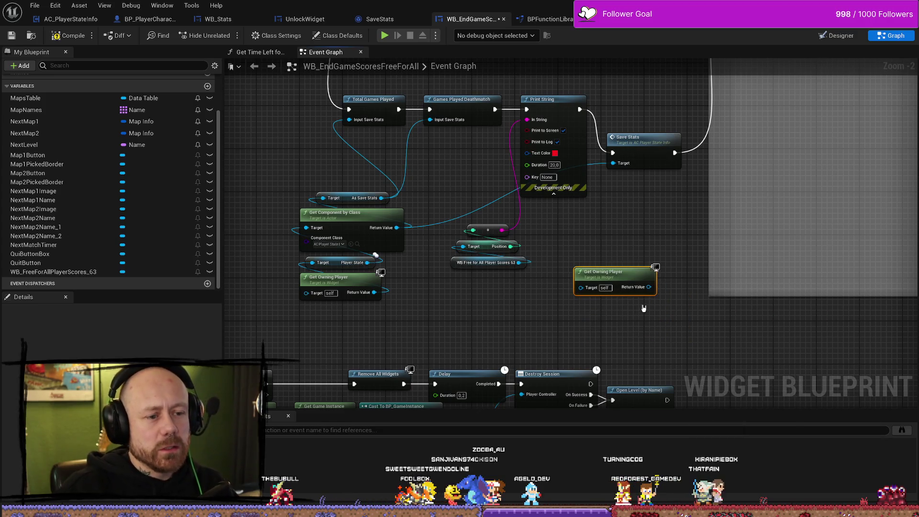
key("Delete")
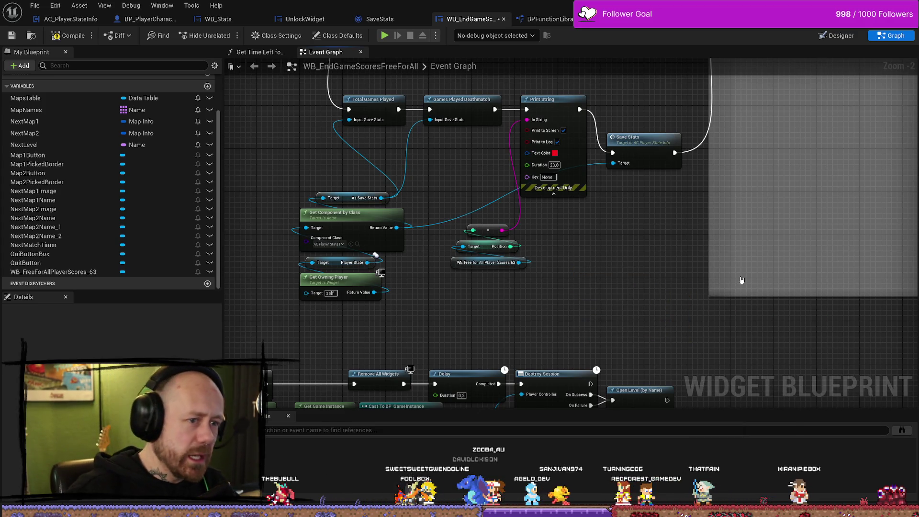
left_click_drag(607, 269, 602, 339)
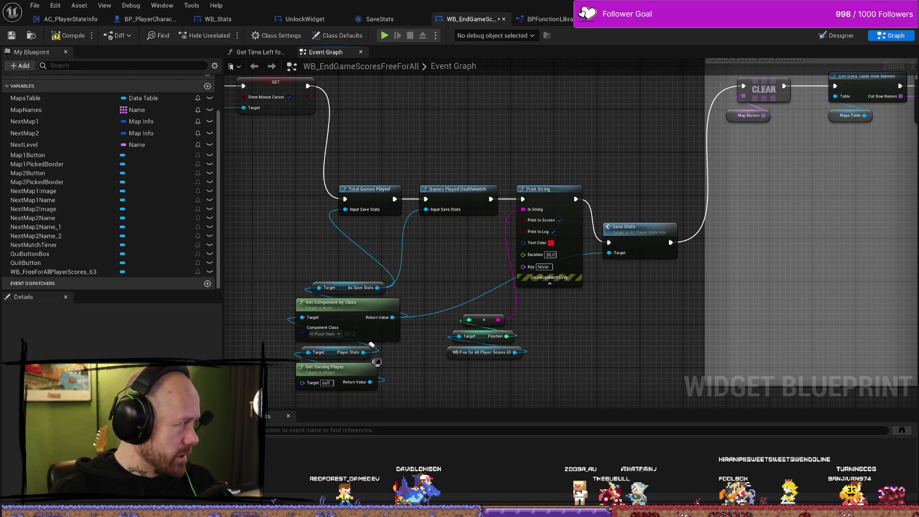
key("alt+Tab")
scroll(686, 328, "down", 5)
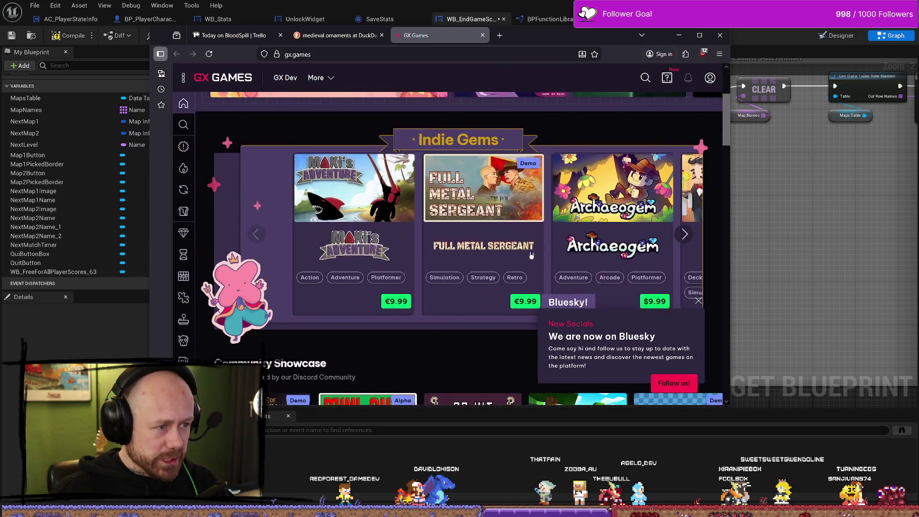
left_click(698, 303)
scroll(698, 303, "down", 8)
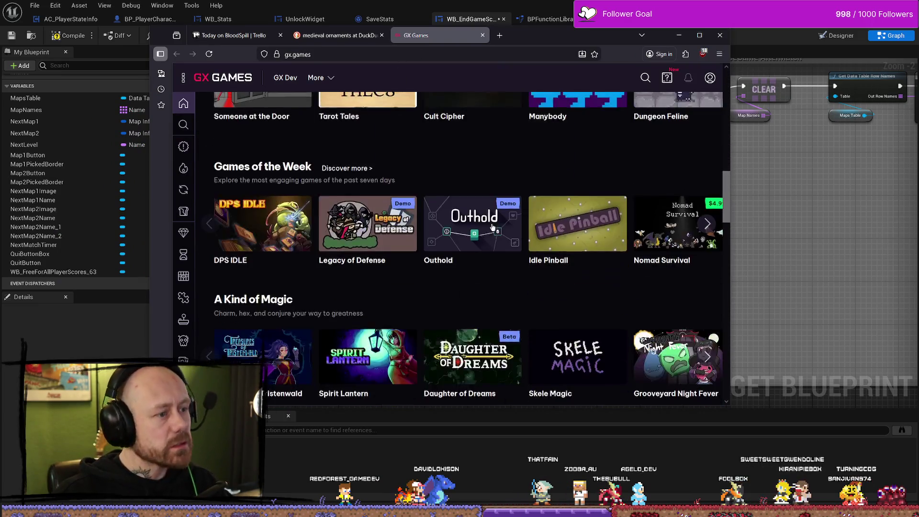
scroll(393, 201, "up", 12)
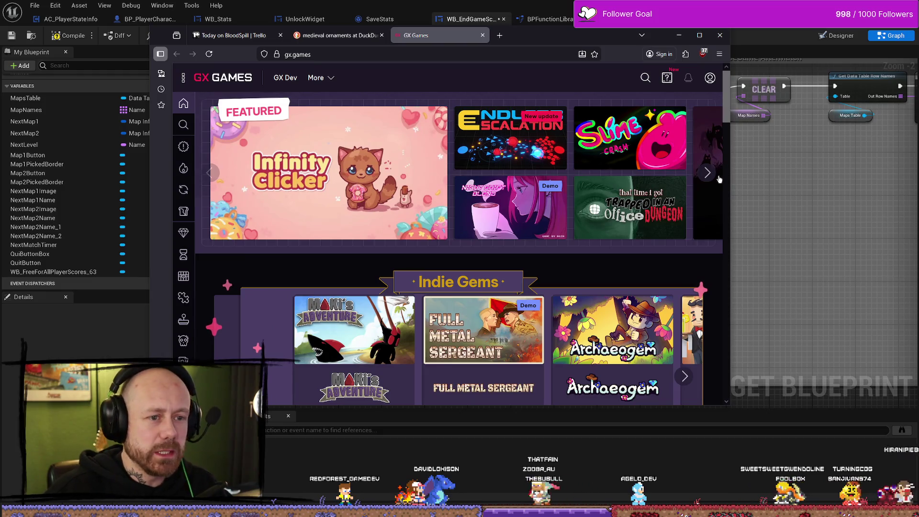
left_click(709, 175)
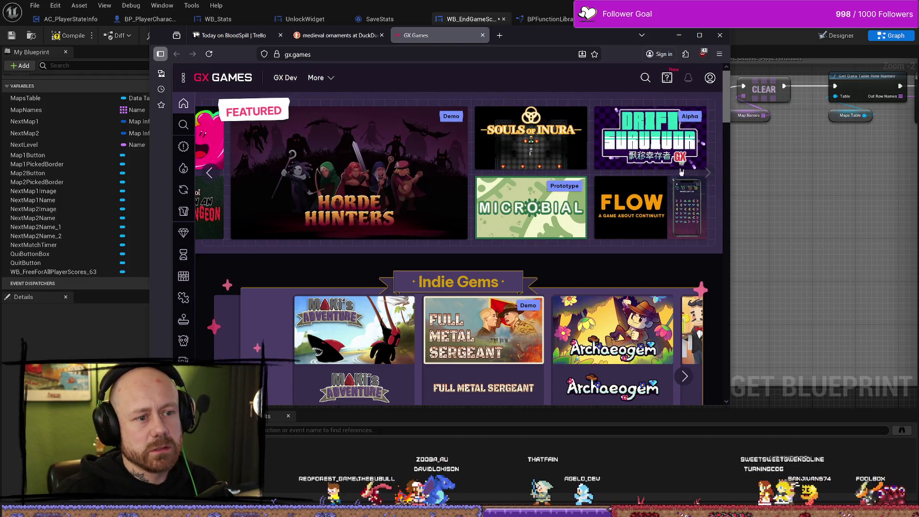
key("alt+Tab")
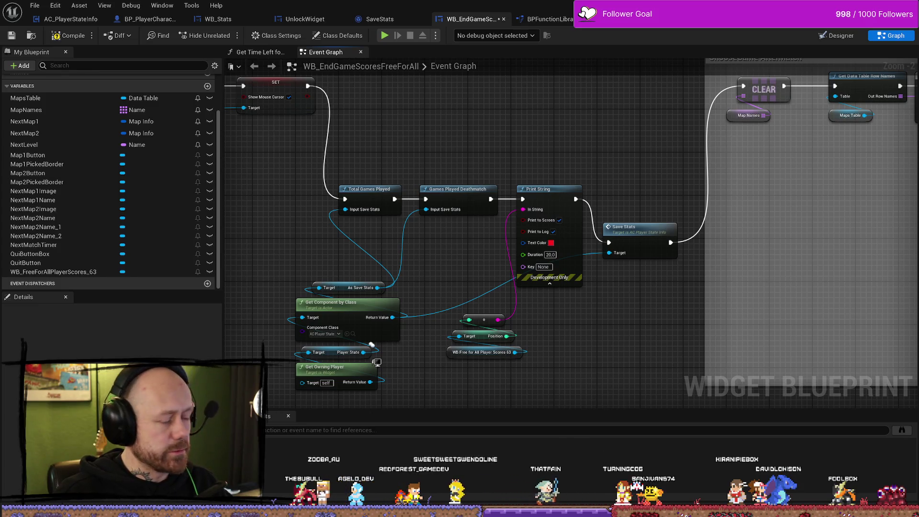
- Marquee-select Get Component by Class, Get Owning Player and their two variable nodes
left_click_drag(402, 201, 345, 383)
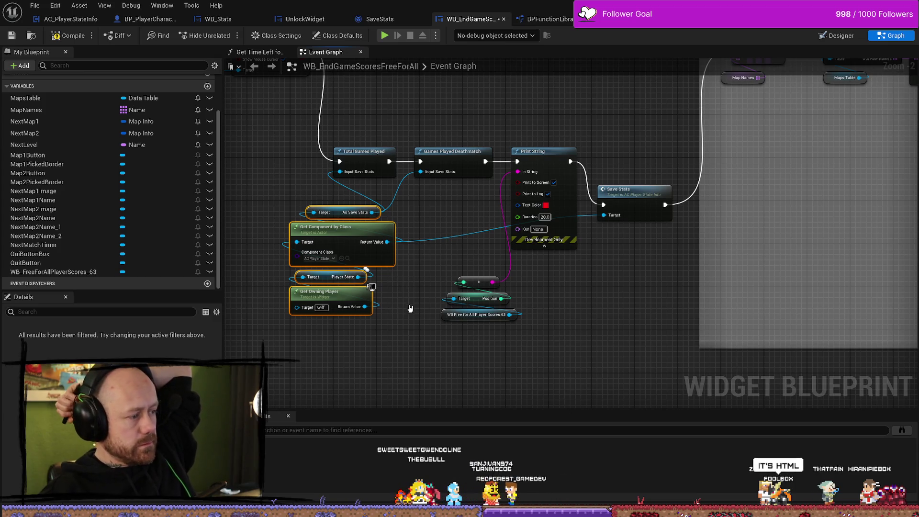
- Move the four player-state lookup nodes up-left and add a reroute on the As Save Stats wire
left_click_drag(400, 358, 336, 211)
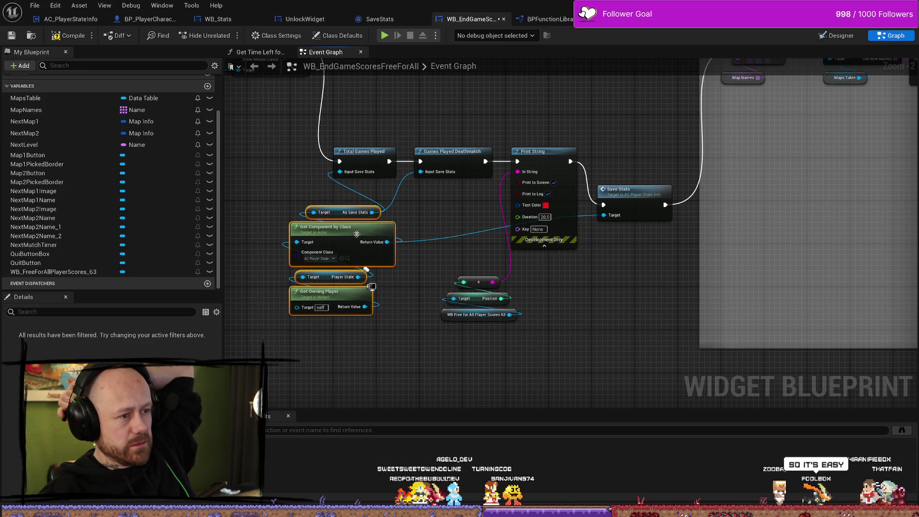
left_click(344, 221)
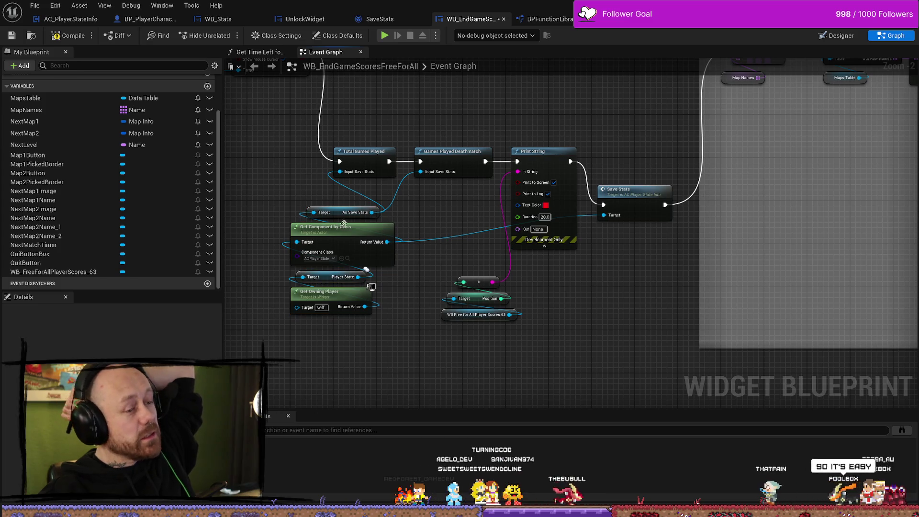
key("ctrl+z")
left_click_drag(344, 224, 282, 212)
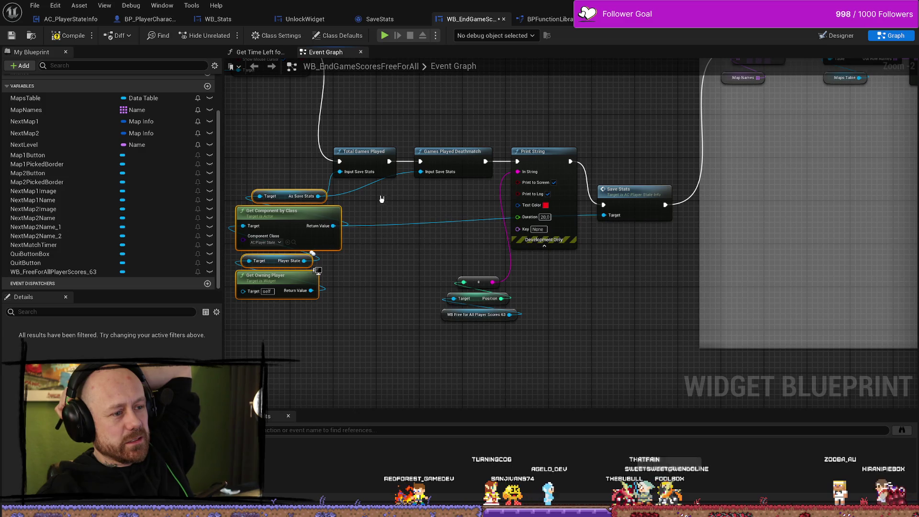
double_click(362, 190)
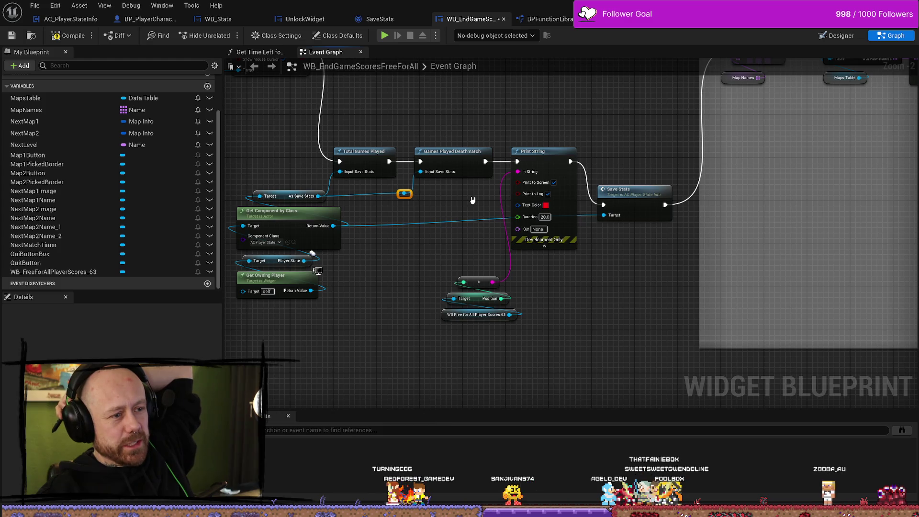
- Review the save-stats chain, then switch to WB_FreeForAllPlayerScores' Assing Player Slots graph
left_click_drag(493, 210, 488, 173)
left_click_drag(441, 200, 495, 200)
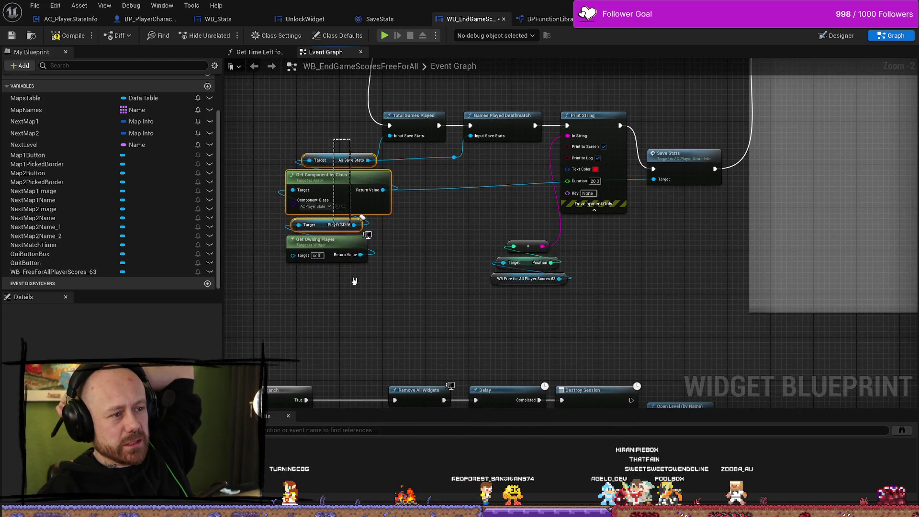
left_click_drag(407, 219, 352, 279)
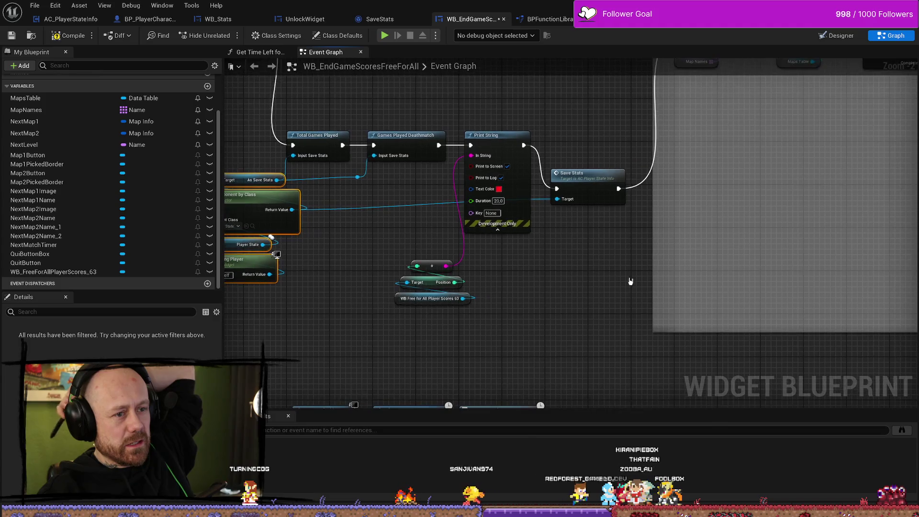
left_click(437, 356)
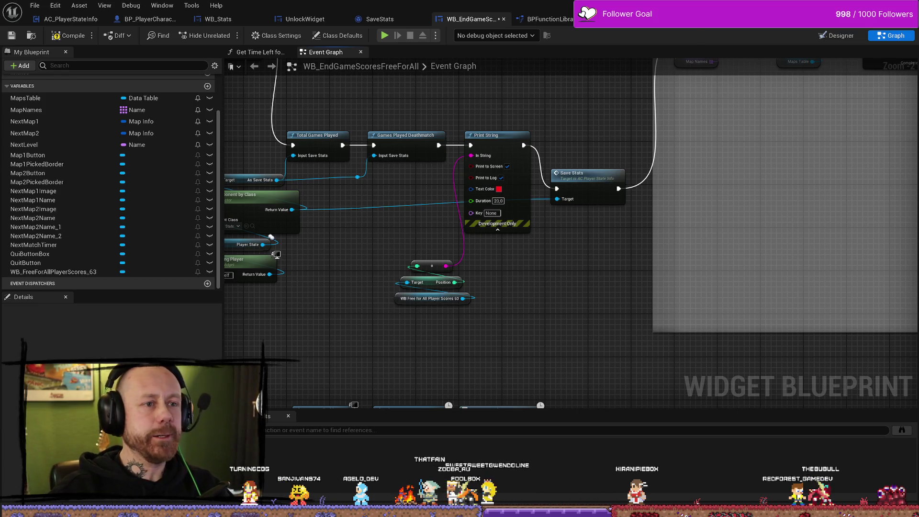
left_click(719, 19)
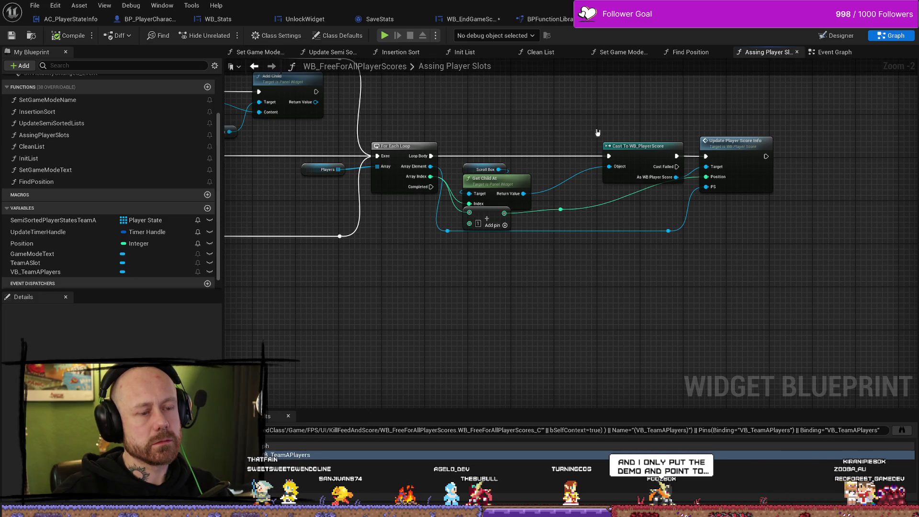
- Shift the Cast To WB_PlayerScore and Update Player Score Info nodes further right
left_click_drag(633, 145, 738, 213)
left_click_drag(698, 162, 735, 162)
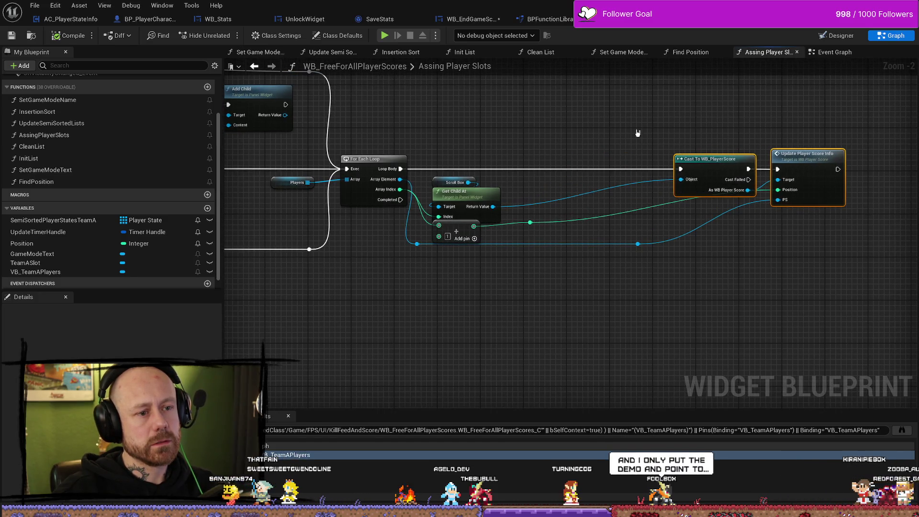
left_click(529, 146)
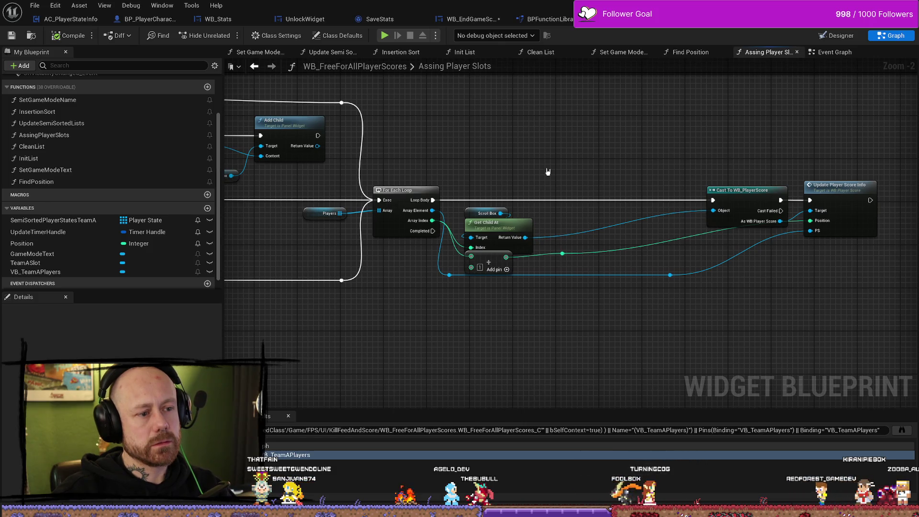
mouse_move(554, 185)
left_mouse_down()
mouse_move(441, 199)
mouse_move(405, 224)
mouse_move(438, 190)
left_mouse_up()
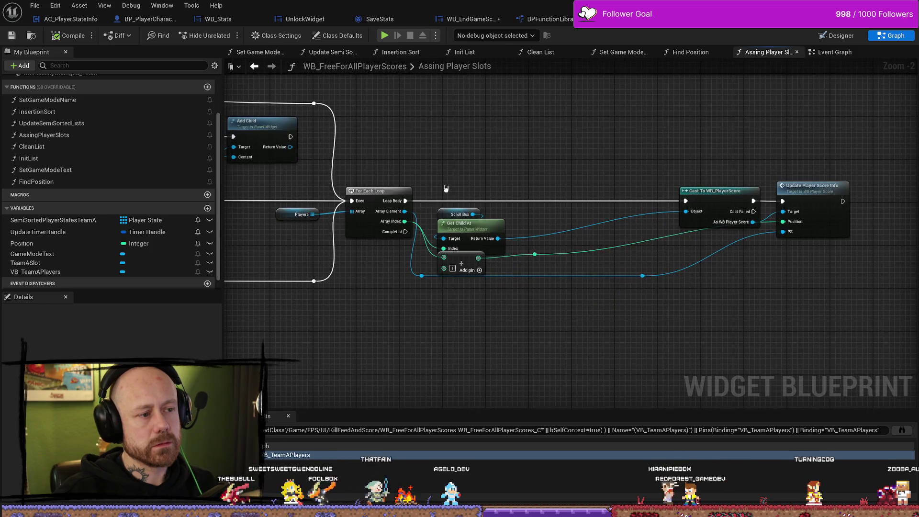
- Add a Get Owning Player node and place it above the For Each Loop
right_click(470, 142)
type("get ownin")
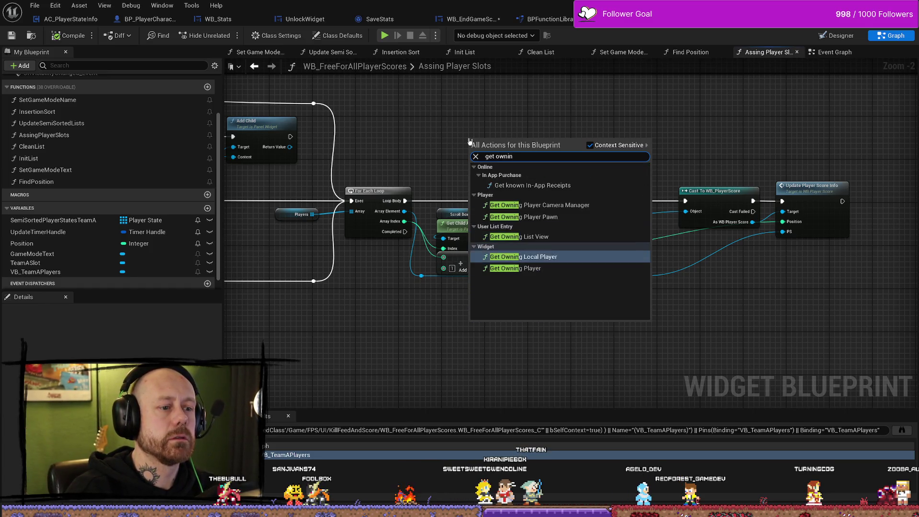
key("Return")
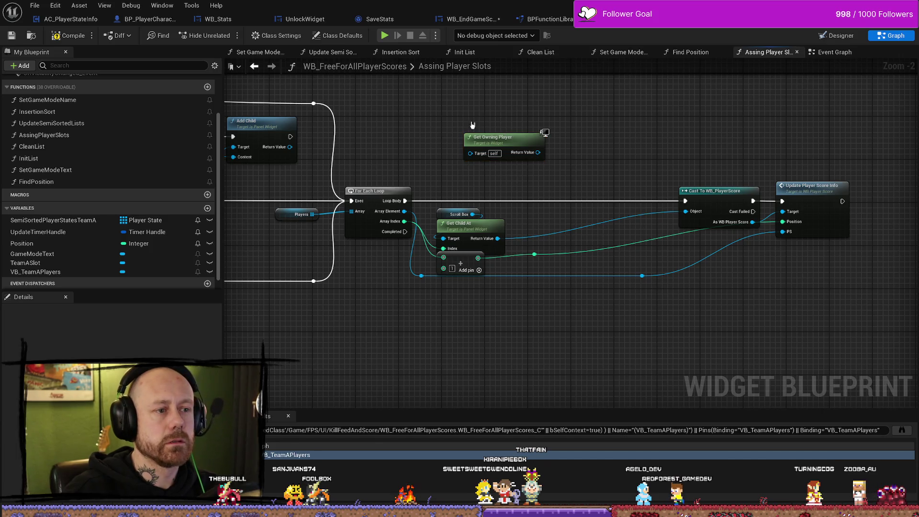
left_click_drag(525, 124, 498, 113)
scroll(498, 112, "up", 2)
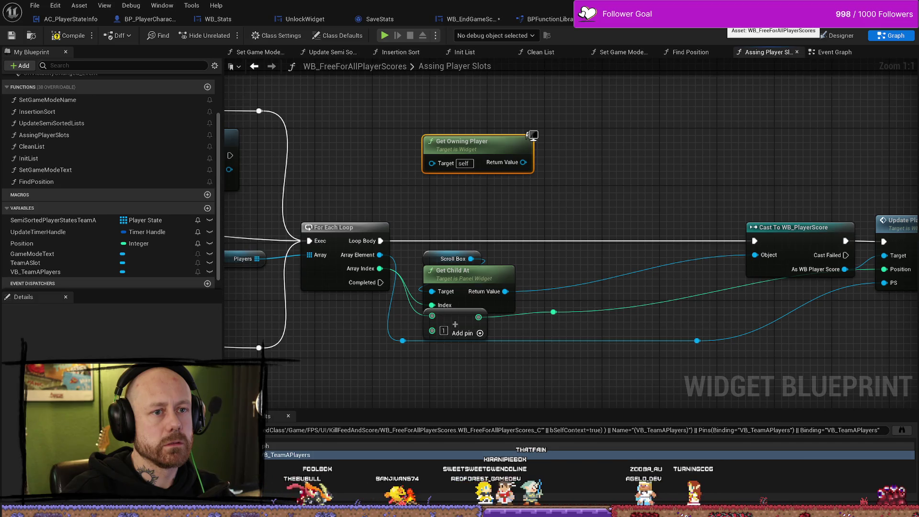
mouse_move(552, 150)
left_mouse_down()
mouse_move(526, 136)
mouse_move(570, 156)
mouse_move(595, 183)
left_mouse_up()
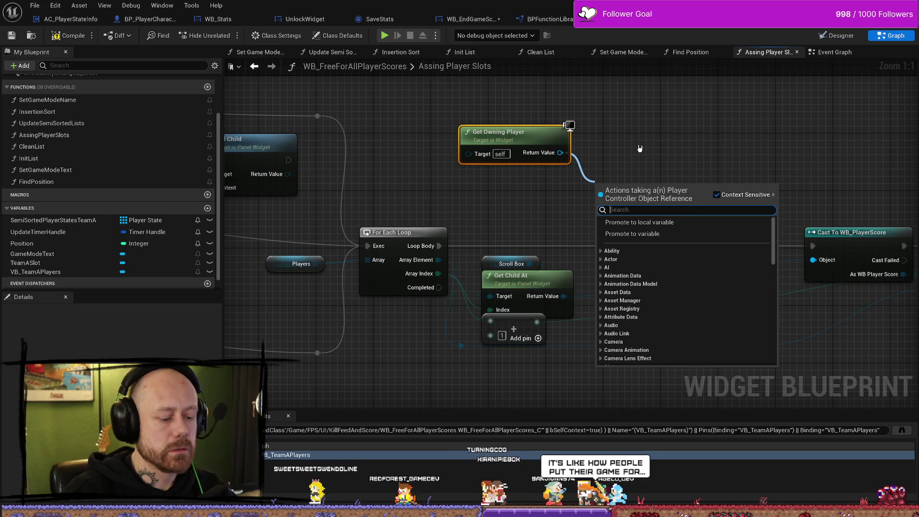
- Add a Branch driven by the == comparison result
type("branc")
key("BackSpace")
key("BackSpace")
key("BackSpace")
key("Escape")
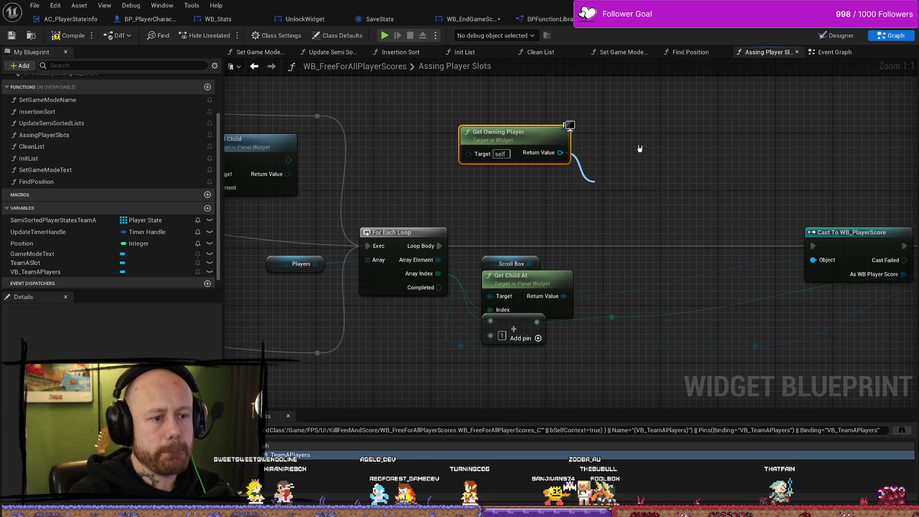
mouse_move(702, 195)
left_mouse_down()
mouse_move(739, 169)
mouse_move(637, 252)
left_mouse_up()
type("branch")
key("Return")
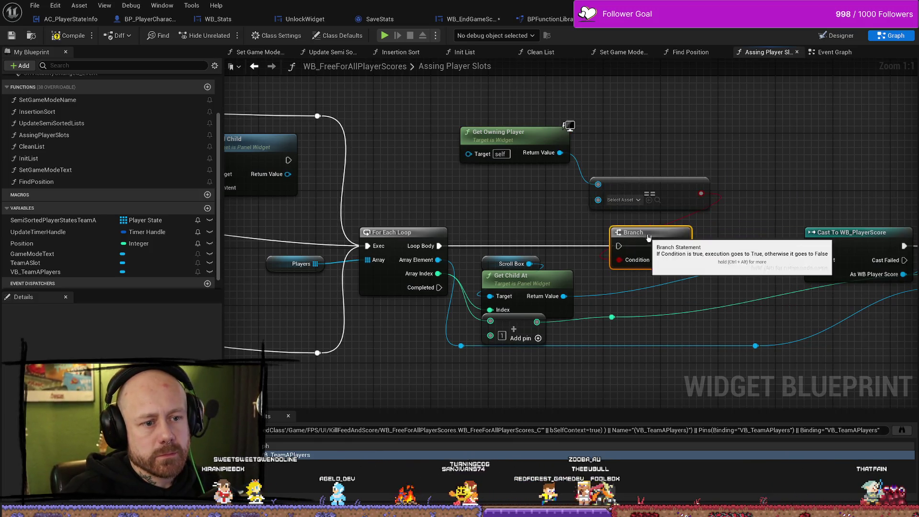
- Insert the Branch after Loop Body, wire False to the cast, and delete a stray workshop node
left_click_drag(439, 246, 619, 246)
left_click_drag(682, 245, 813, 246)
mouse_move(682, 260)
left_mouse_down()
mouse_move(813, 246)
mouse_move(589, 294)
mouse_move(721, 166)
mouse_move(708, 156)
left_mouse_up()
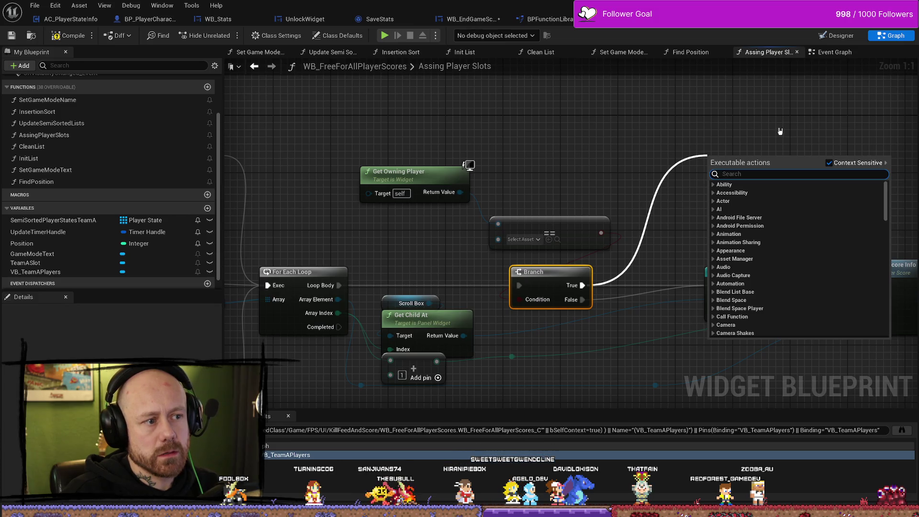
type("works")
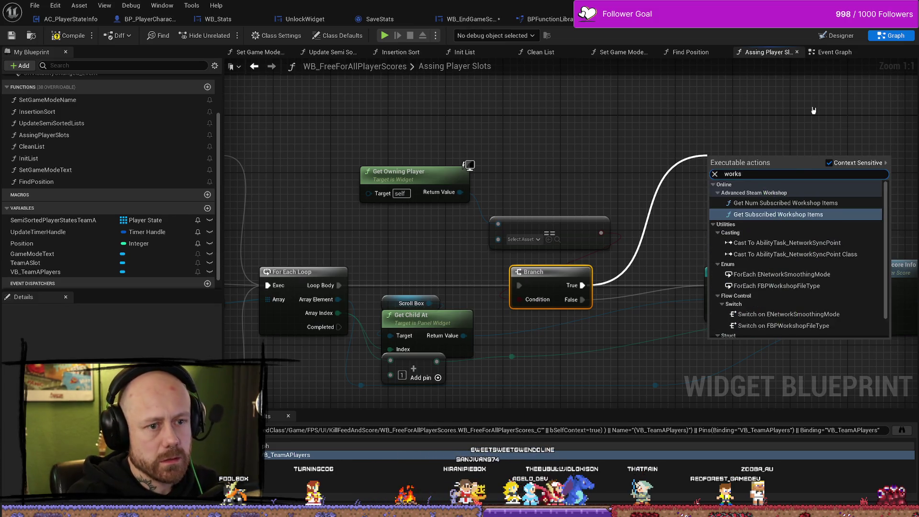
key("Return")
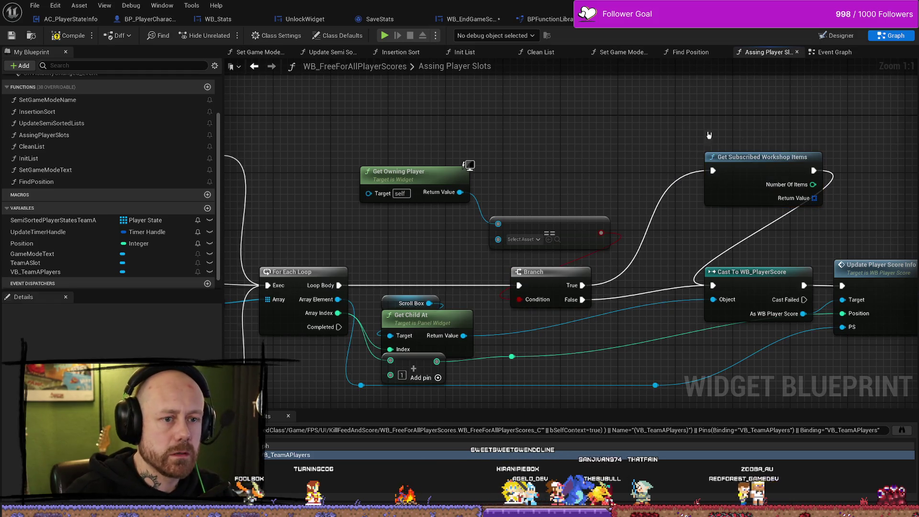
left_click(786, 169)
key("Delete")
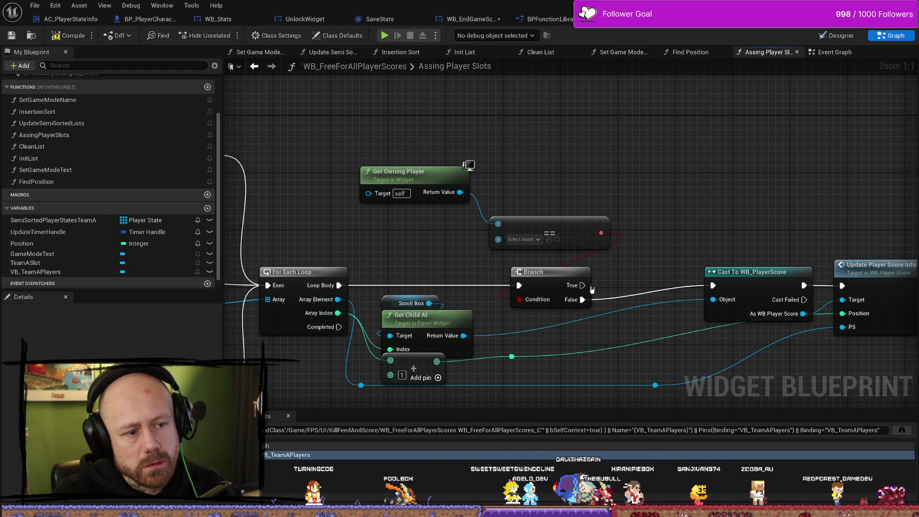
- Add a Print String saying 'works' on the Branch True path
left_click_drag(592, 289, 691, 172)
type("print")
key("Return")
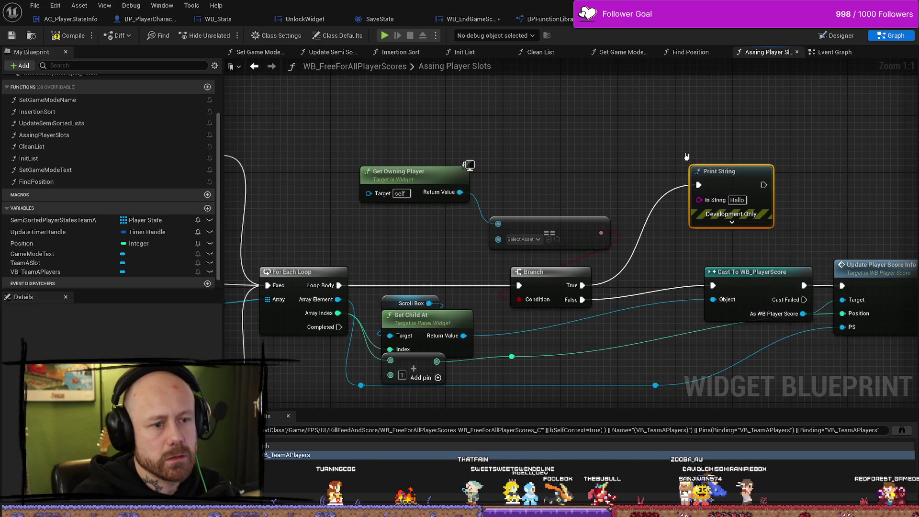
left_click(736, 201)
type("wo")
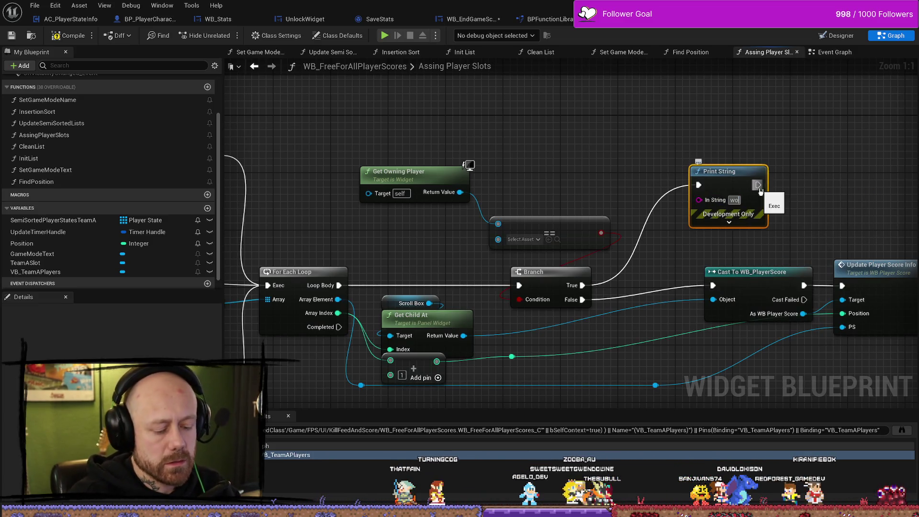
type("rks")
left_click(733, 222)
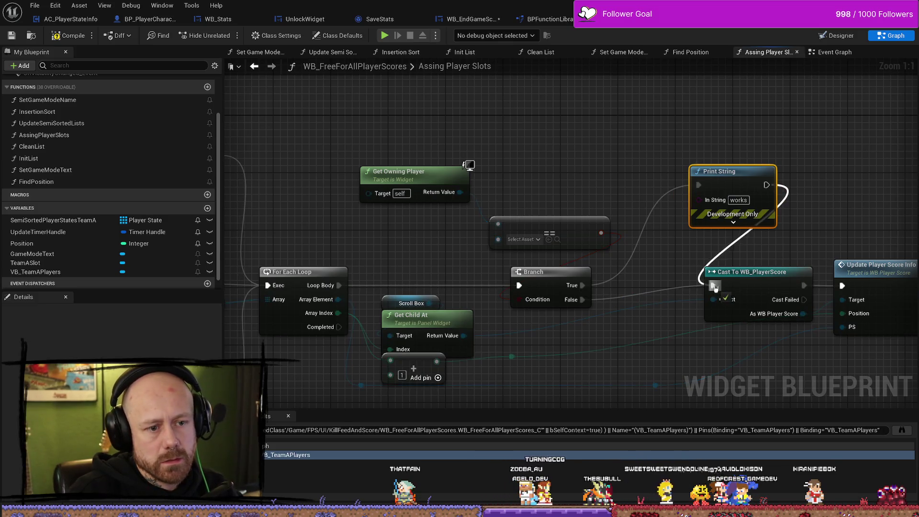
left_click_drag(727, 171, 663, 142)
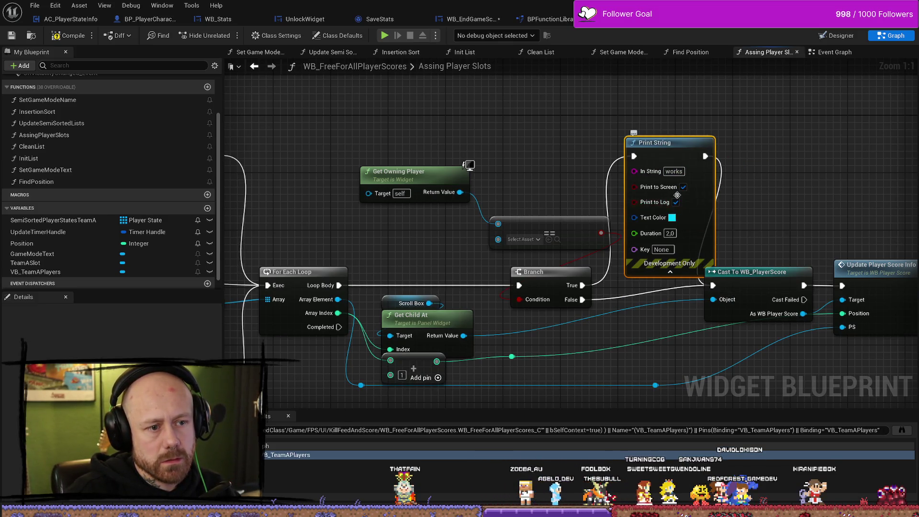
- Move the Branch and comparison nodes left and set the 'works' print colour to red
left_click_drag(780, 194, 726, 182)
mouse_move(508, 169)
left_mouse_down()
mouse_move(500, 291)
mouse_move(467, 268)
left_mouse_up()
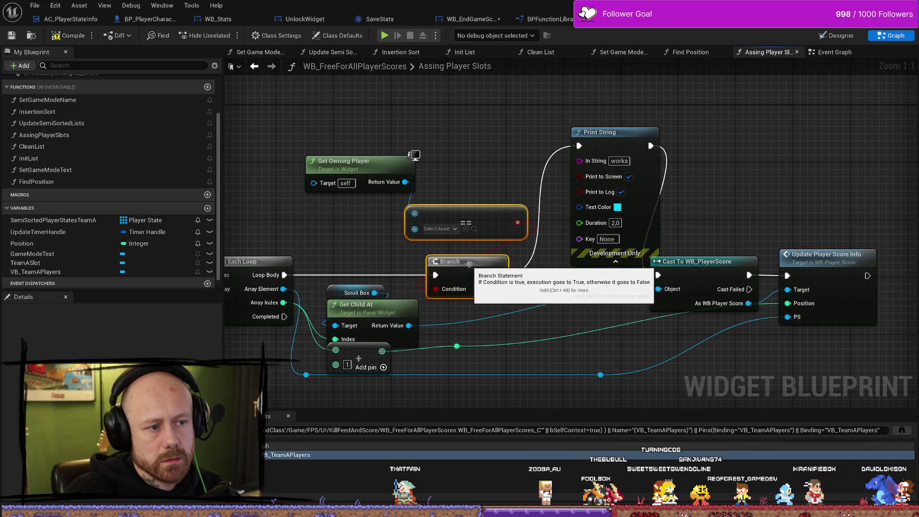
mouse_move(606, 153)
left_mouse_down()
mouse_move(596, 187)
mouse_move(596, 137)
left_mouse_up()
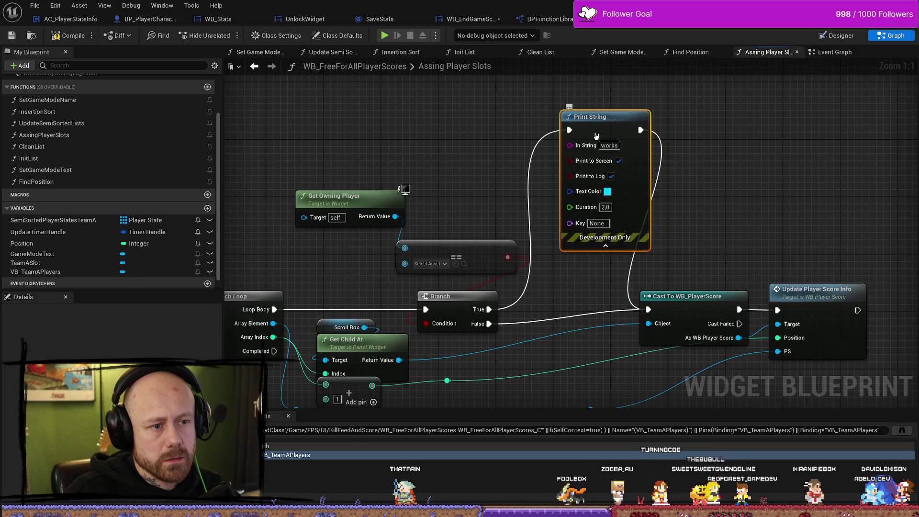
left_click(606, 247)
left_click(607, 194)
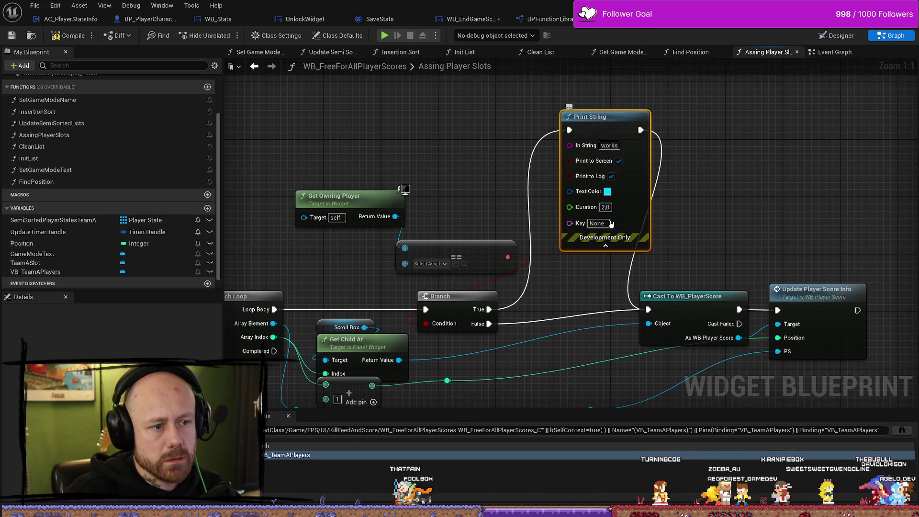
left_click(608, 192)
left_click(706, 270)
left_click(737, 419)
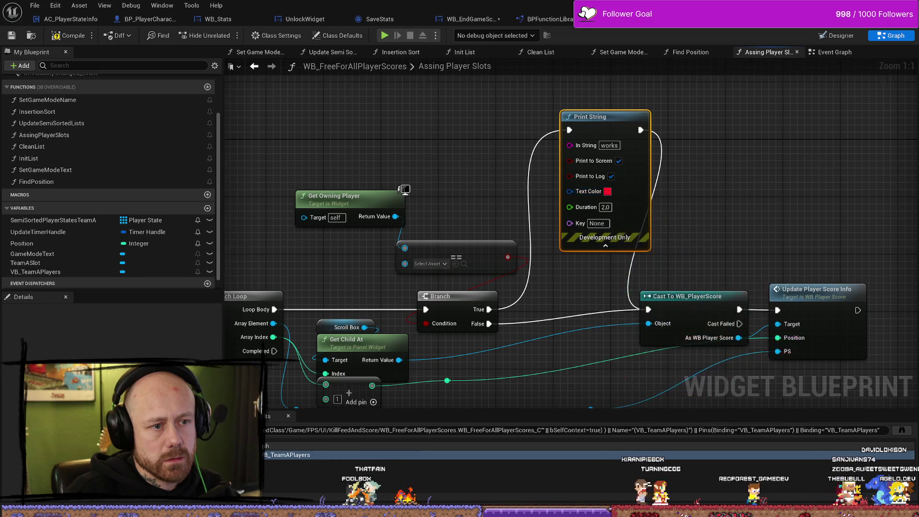
- Add a Print String saying 'doesnt' on the Branch False path
left_click_drag(581, 284, 557, 251)
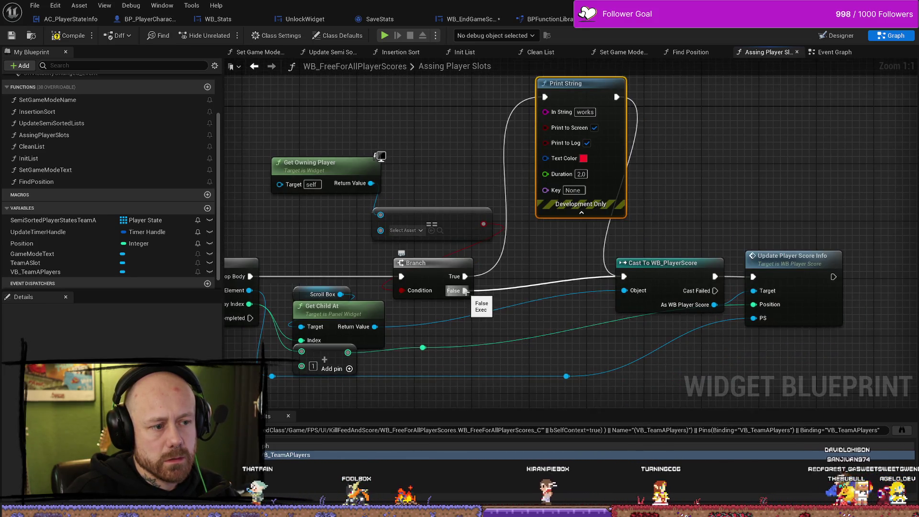
left_click_drag(465, 291, 522, 327)
type("priunt")
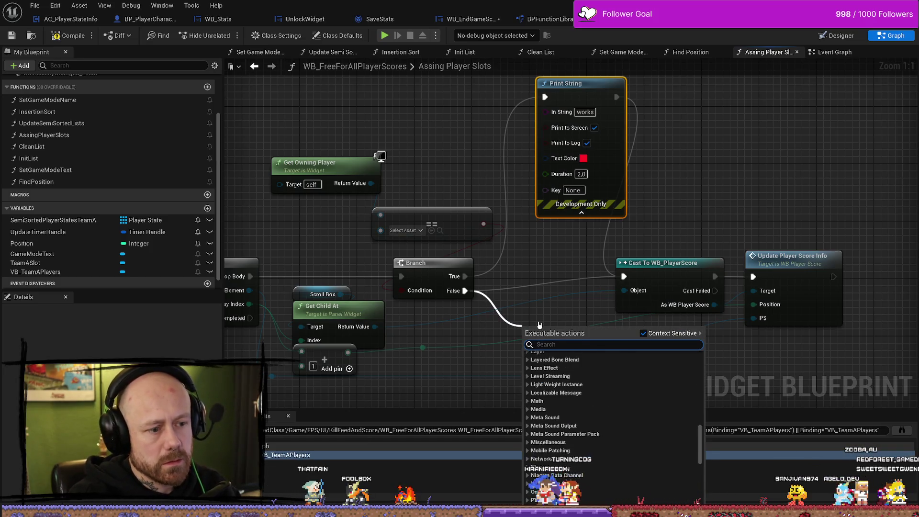
key("BackSpace")
key("BackSpace")
key("BackSpace")
type("nt")
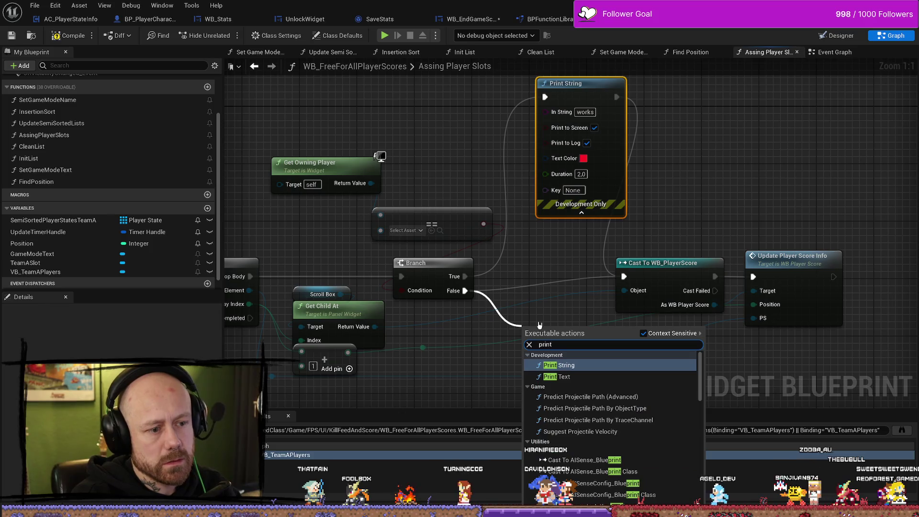
key("Return")
left_click(563, 356)
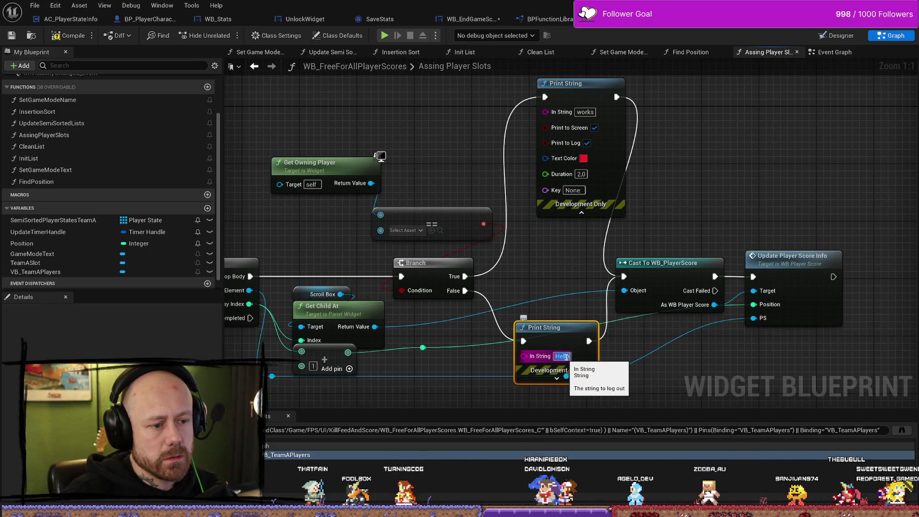
type("does")
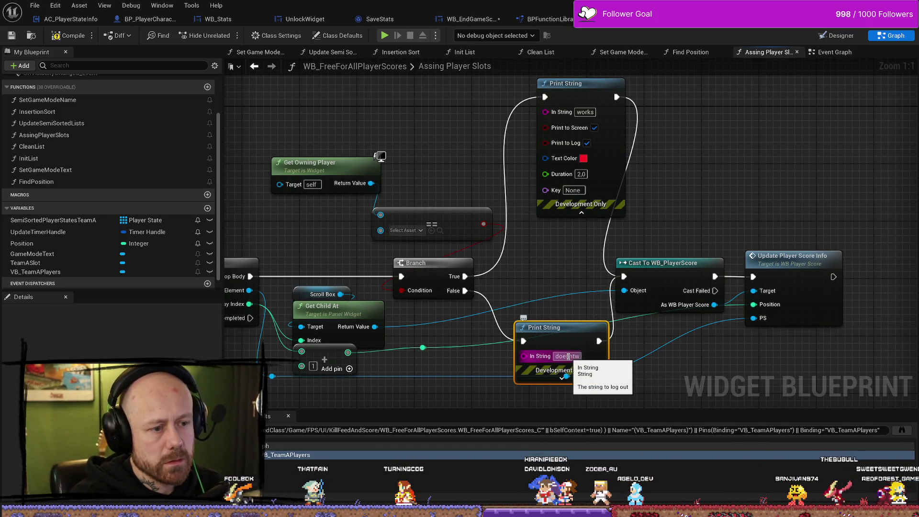
type("nt")
key("Return")
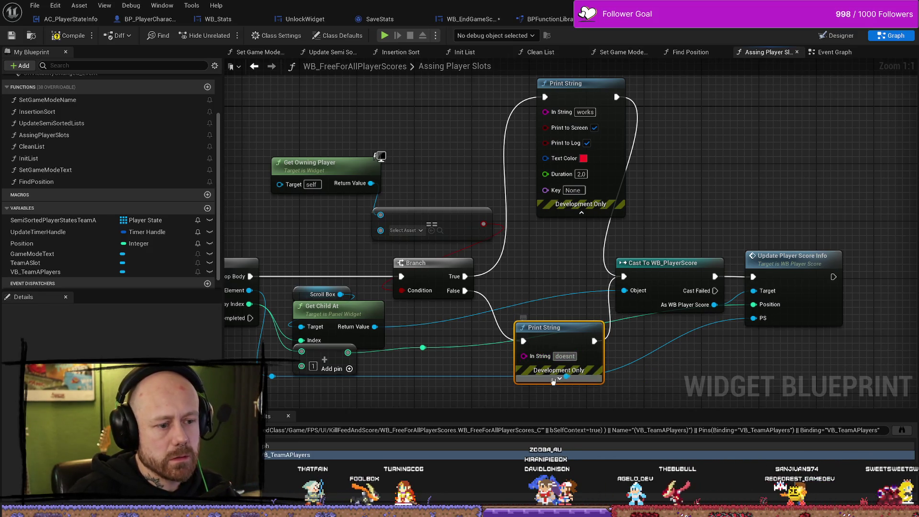
- Make the lower 'doesnt' print red and the upper 'works' print green
left_click(560, 378)
scroll(591, 379, "down", 2)
left_click(569, 397)
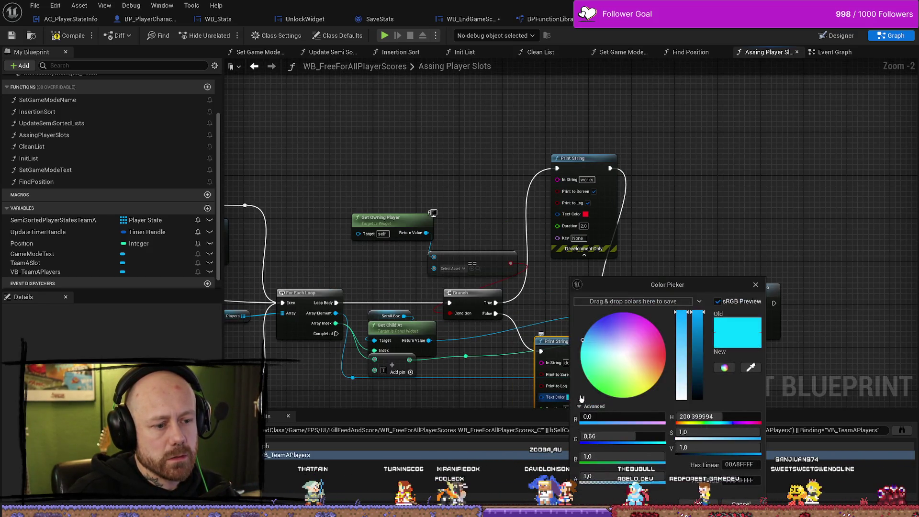
left_click(663, 355)
left_click(698, 504)
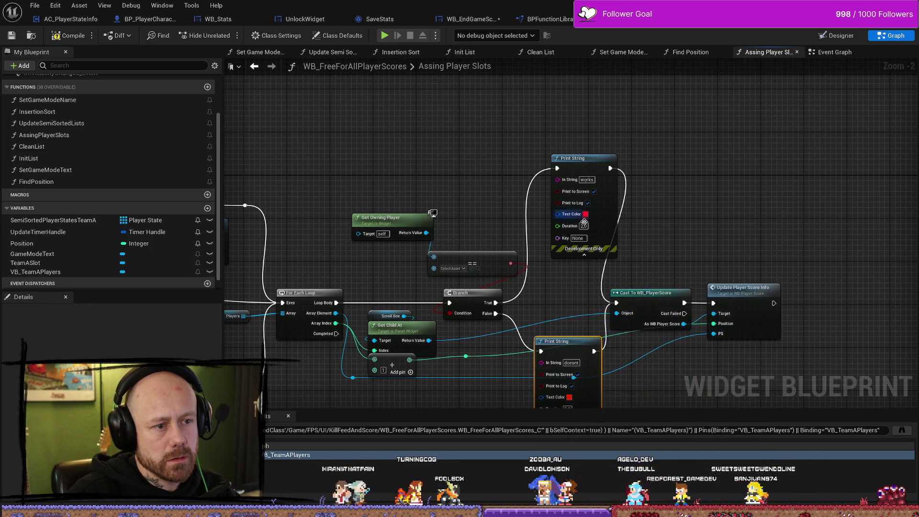
left_click(585, 214)
left_click(619, 332)
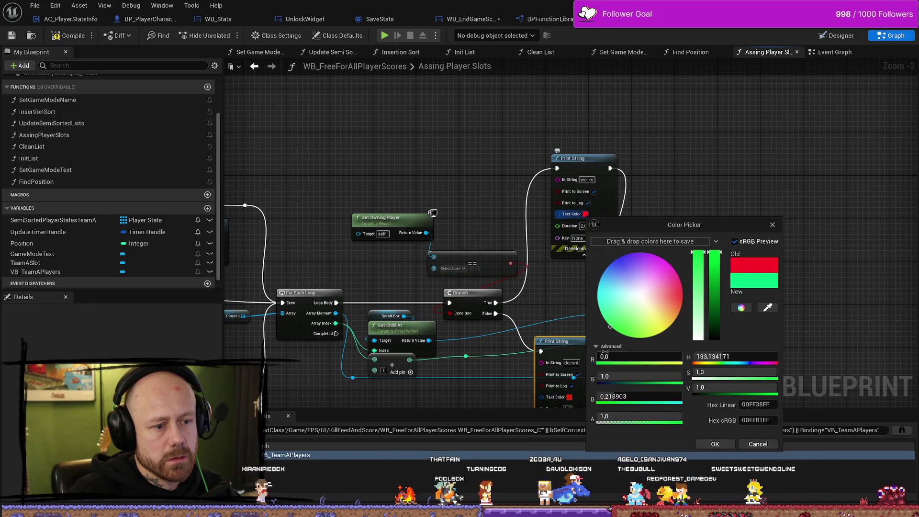
left_click(716, 444)
- Connect the reroute wire to the comparison input and launch a play-in-editor test
left_click_drag(331, 329, 375, 295)
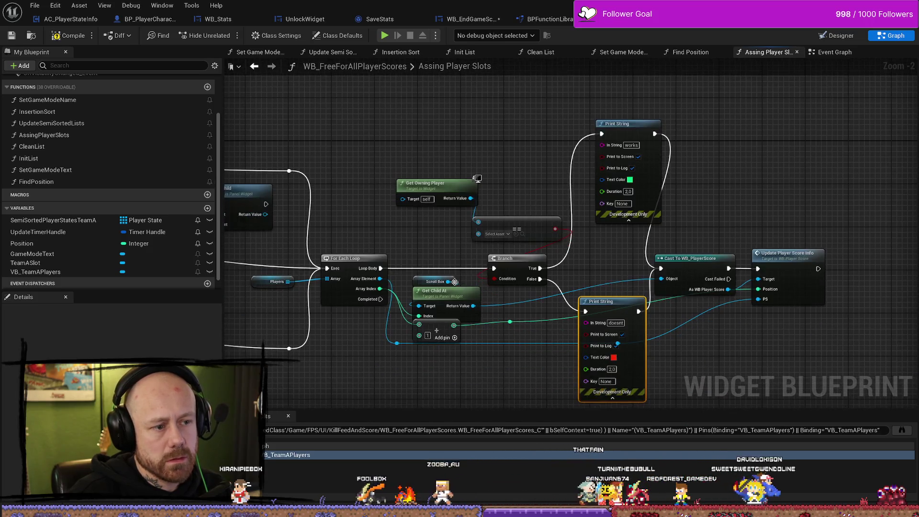
mouse_move(396, 343)
left_mouse_down()
mouse_move(411, 288)
mouse_move(479, 237)
left_mouse_up()
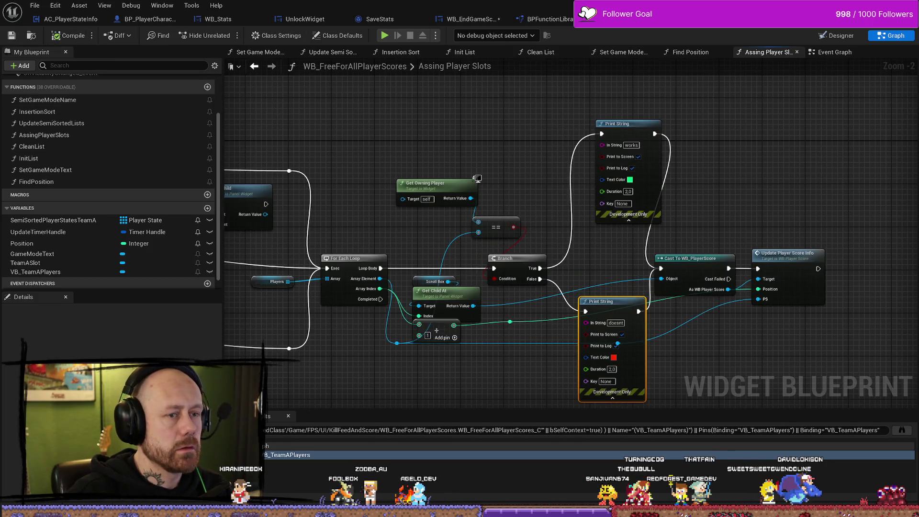
key("alt+p")
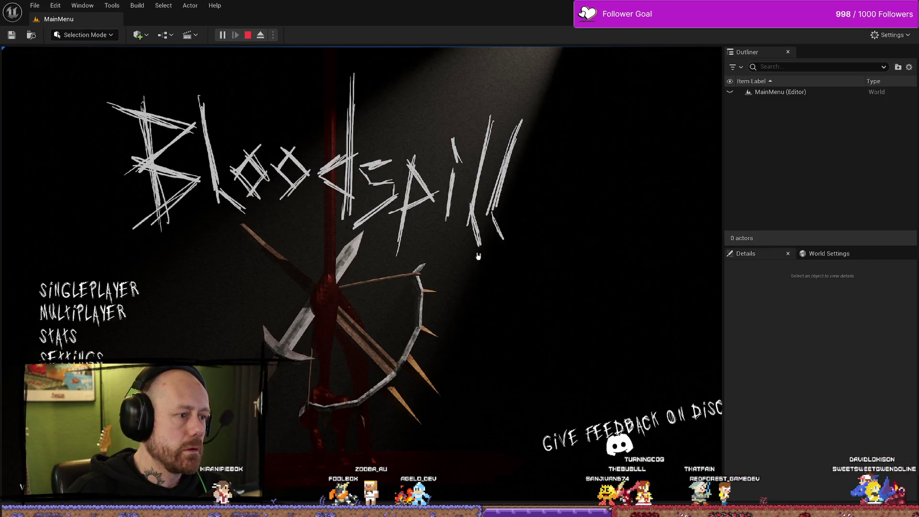
- Start a match from the main menu and spawn in first person
left_click(89, 290)
left_click(677, 464)
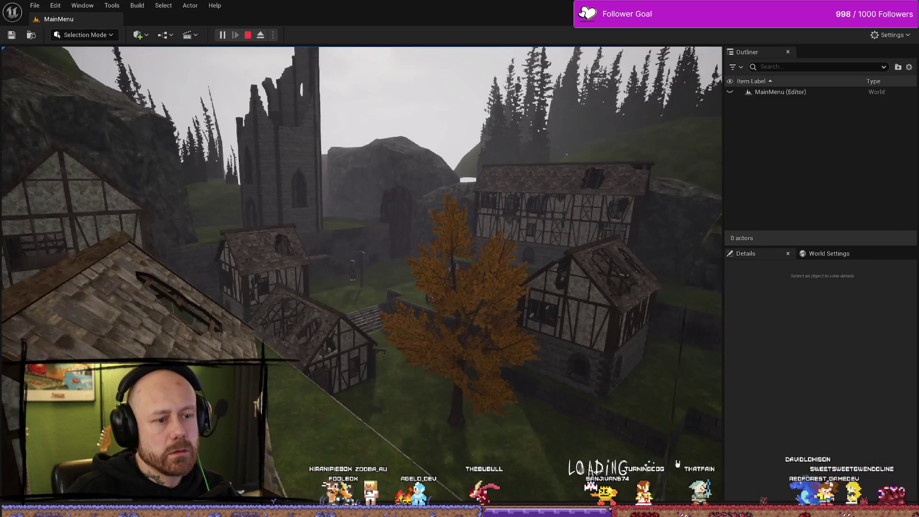
left_click(383, 448)
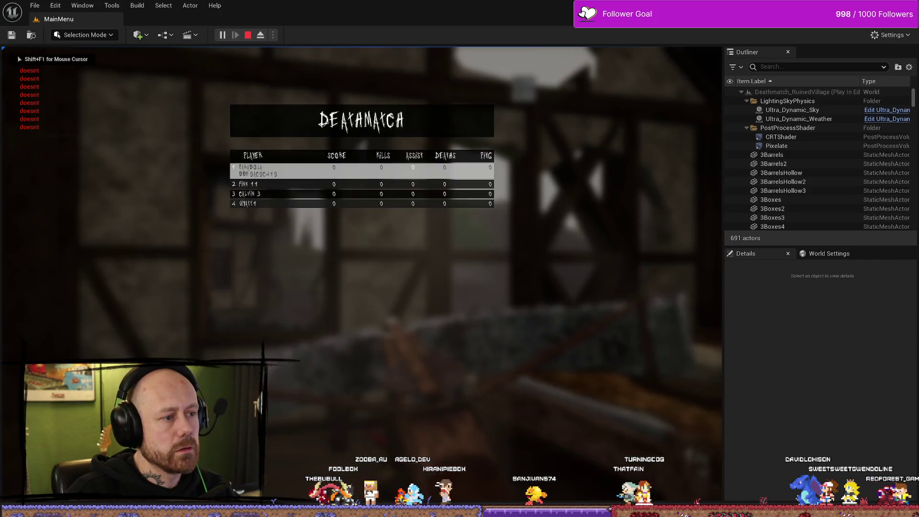
- Toggle the Deathmatch scoreboard several times to read the debug prints, then stop PIE
key("Tab")
key("Tab")
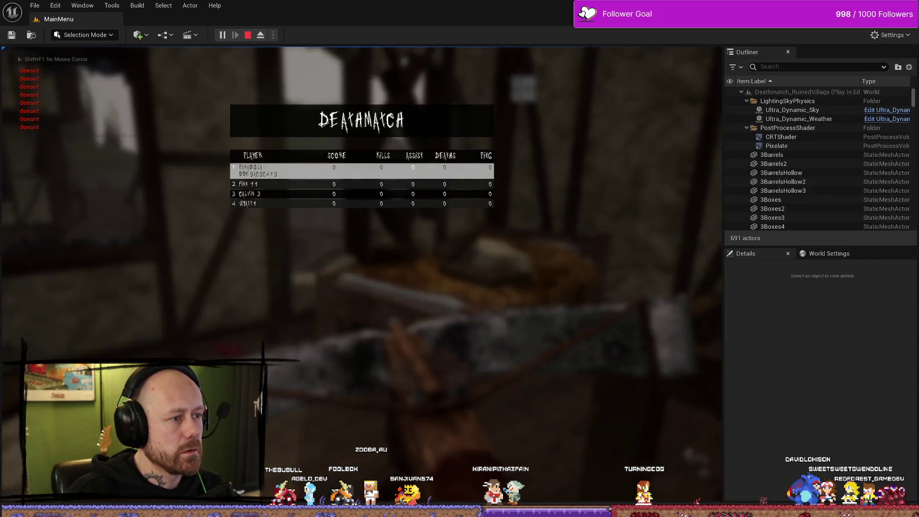
key("Tab")
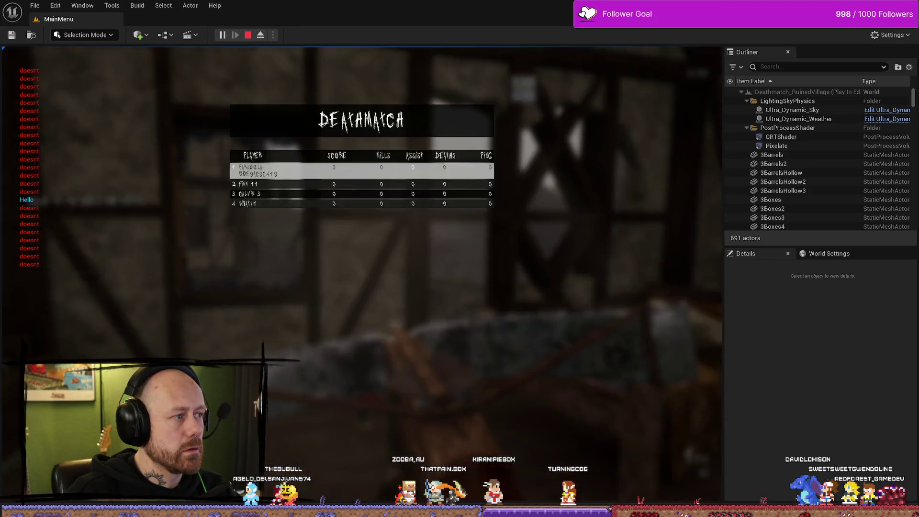
key("Tab")
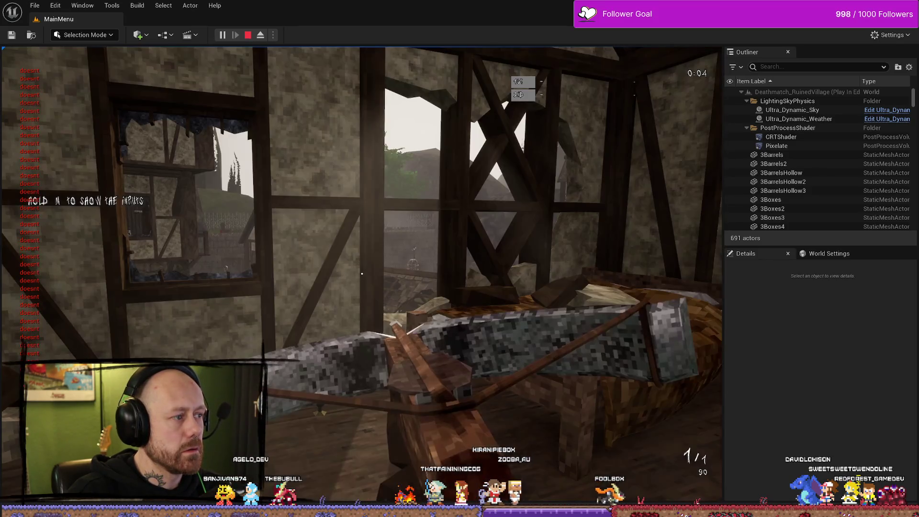
key("Tab")
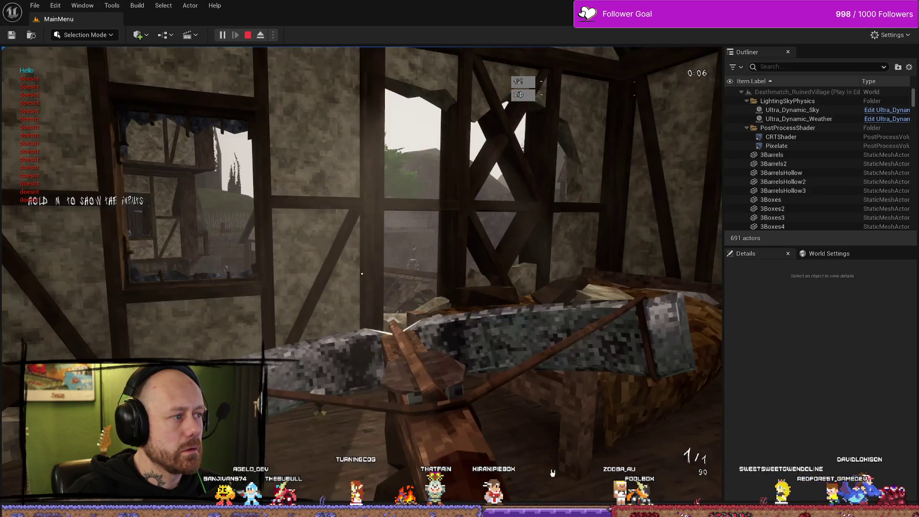
key("Escape")
key("ctrl+space")
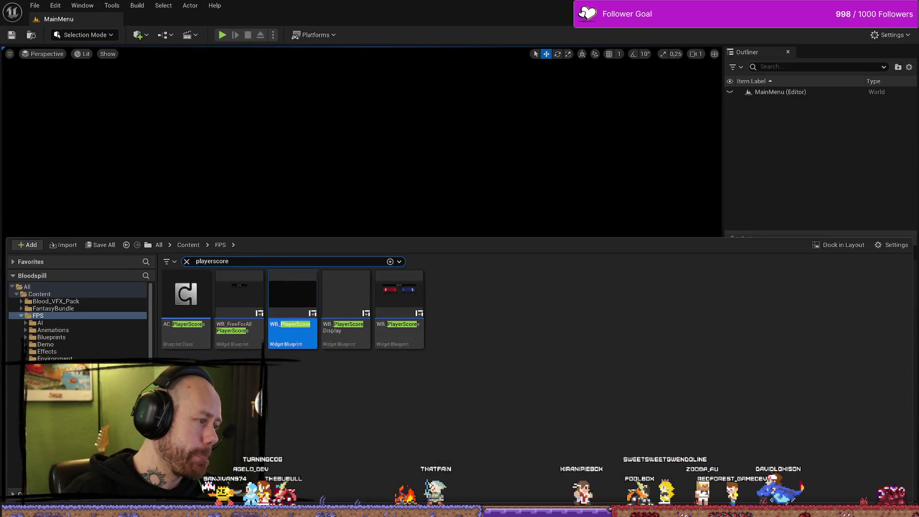
- Back in WB_FreeForAllPlayerScores, undo six times to remove the print strings, Branch and == nodes
key("alt+Tab")
left_click_drag(537, 123, 520, 165)
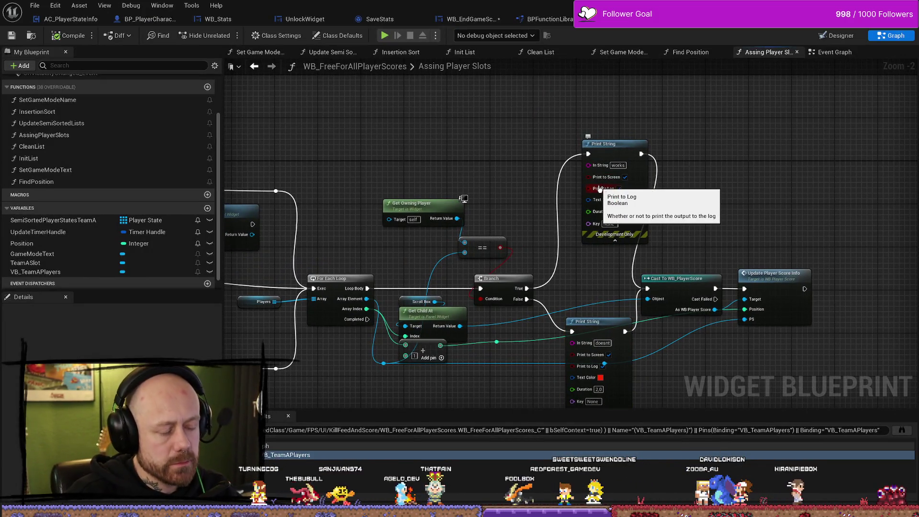
key("ctrl+z")
key("ctrl+z")
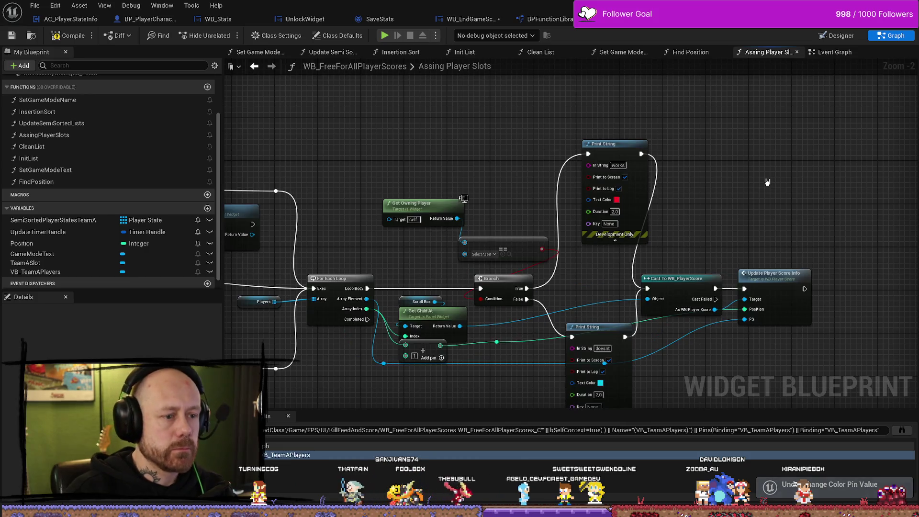
key("ctrl+z")
key("ctrl+z")
key("ctrl+z")
key("ctrl+z")
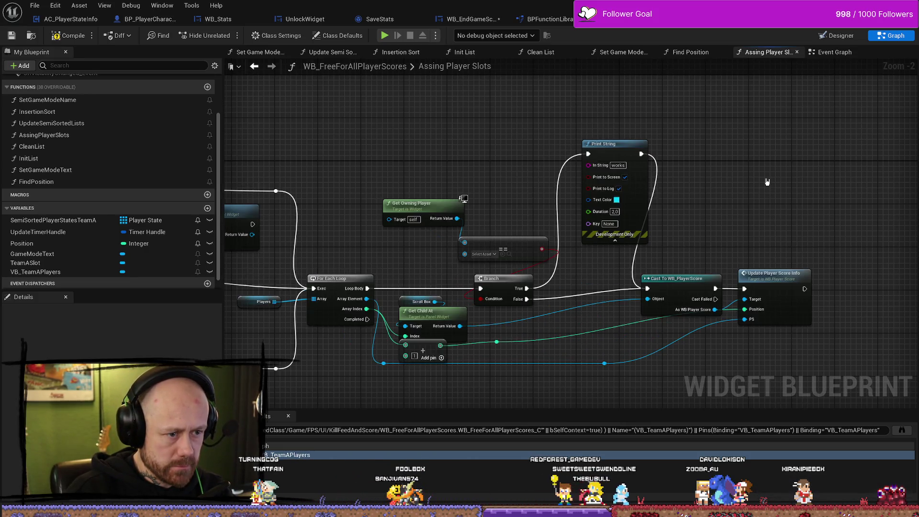
key("ctrl+z")
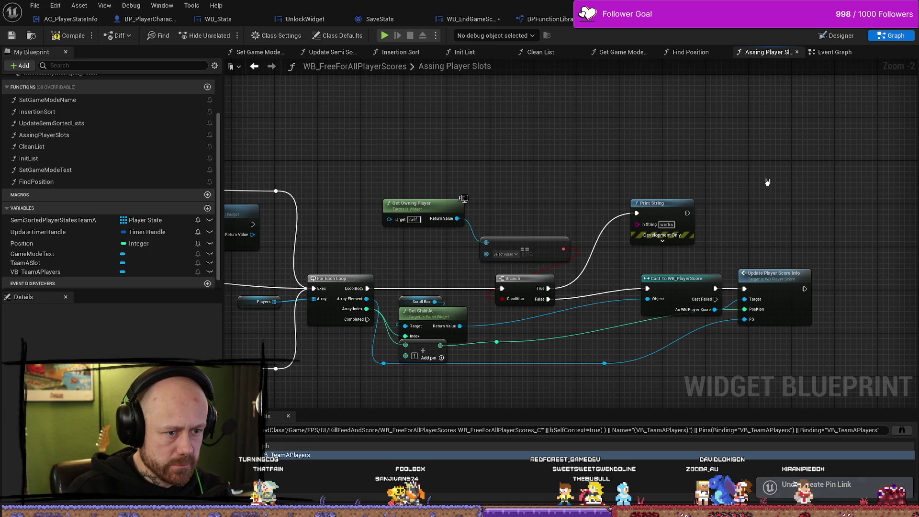
key("ctrl+z")
key("ctrl+z")
key("ctrl+z")
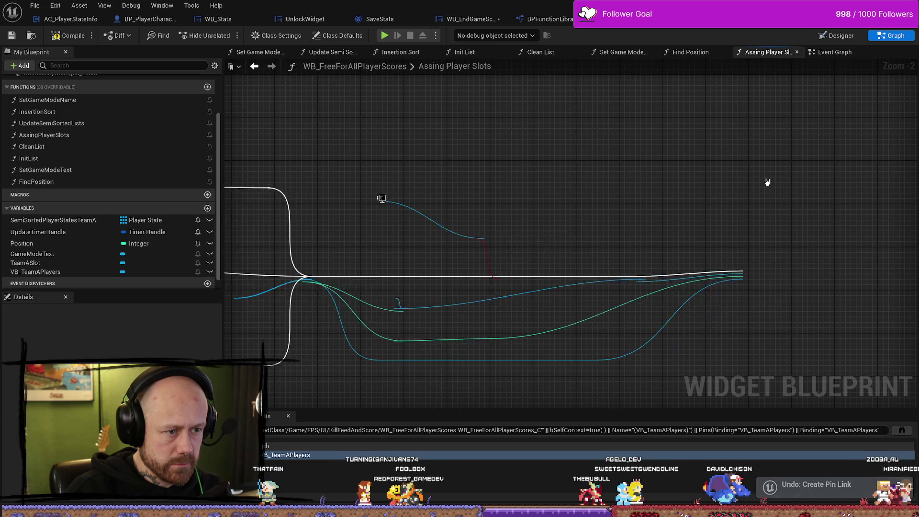
key("ctrl+z")
key("ctrl+z")
key("ctrl+z")
key("ctrl+z")
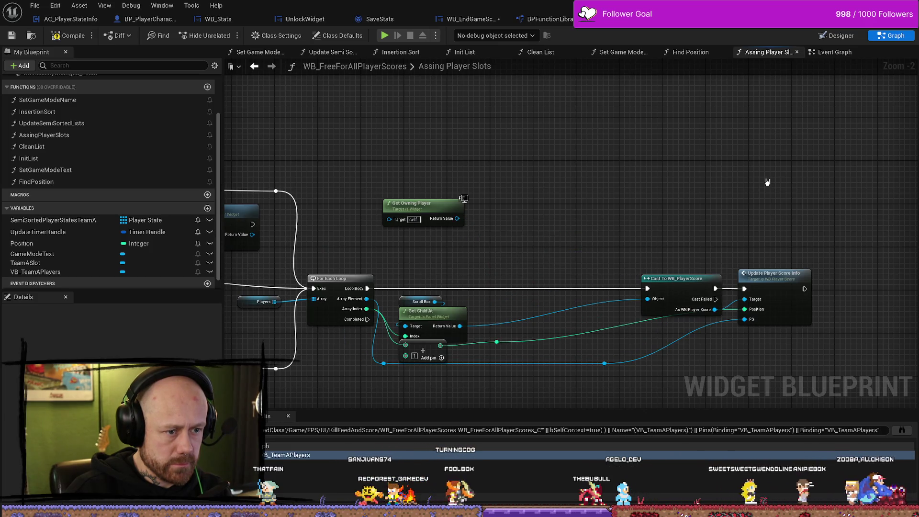
key("ctrl+z")
key("ctrl+z")
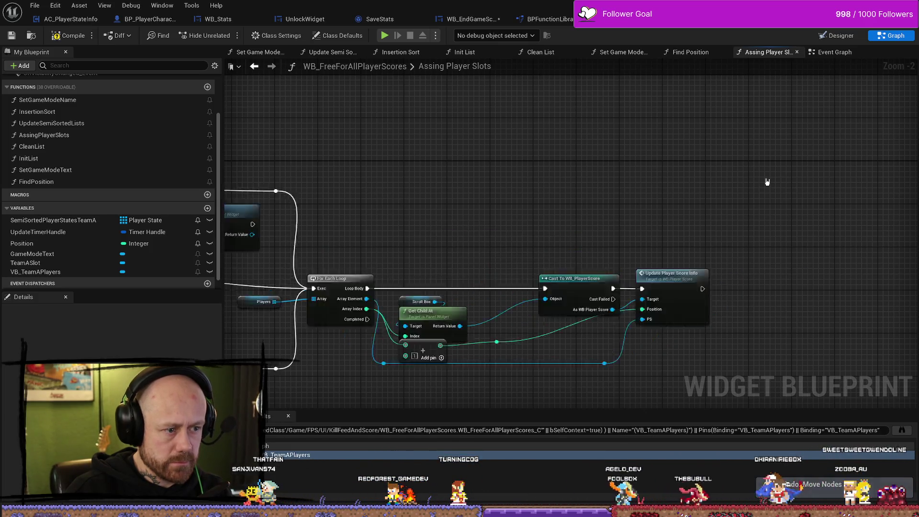
left_click_drag(563, 198, 597, 157)
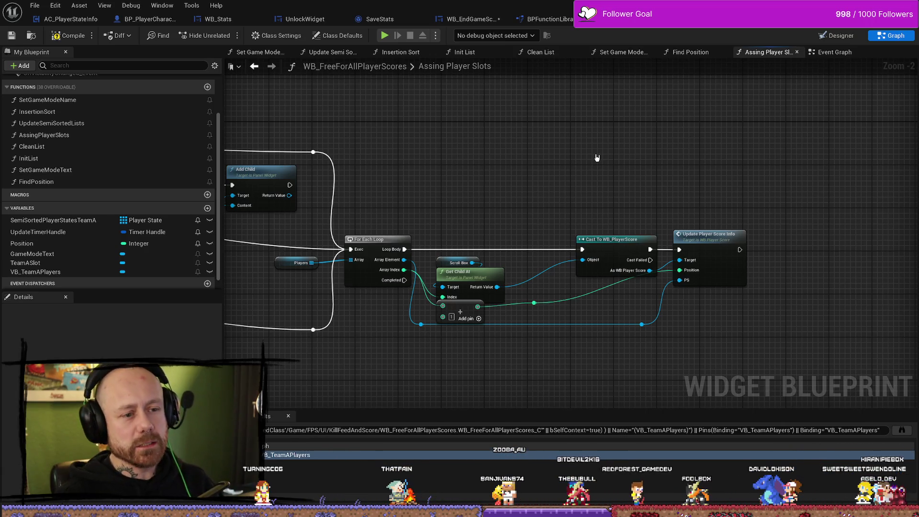
- Move the Cast To WB_PlayerScore and Update Player Score Info nodes left toward the loop
left_click_drag(764, 181, 597, 364)
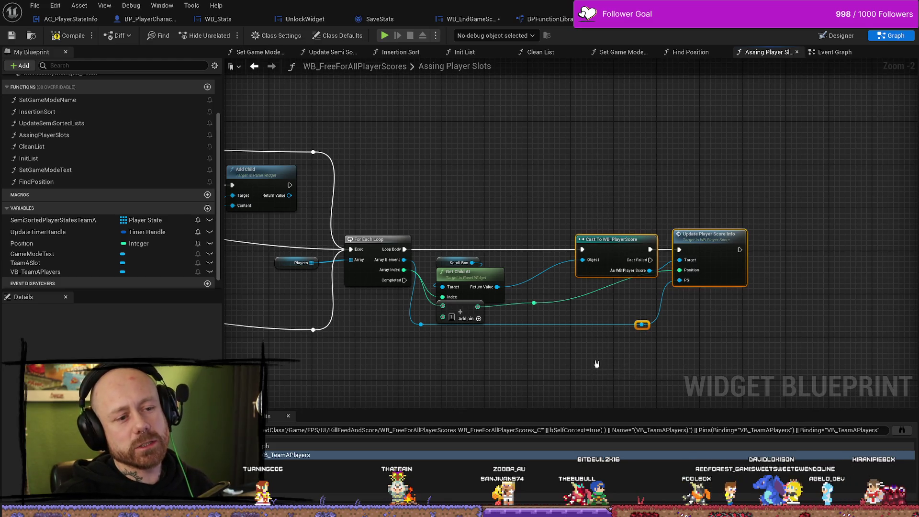
left_click_drag(613, 233, 581, 233)
left_click(527, 303)
left_click_drag(534, 303, 536, 308)
key("Escape")
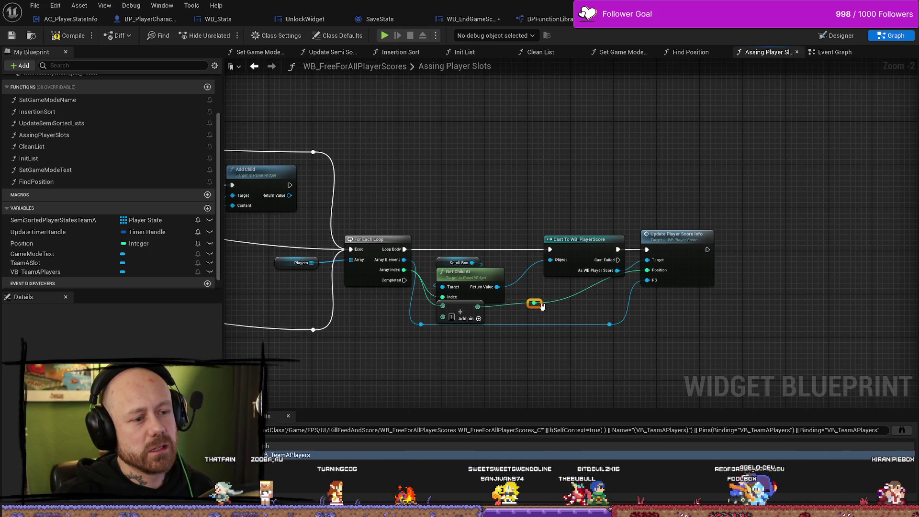
left_click_drag(587, 287, 563, 283)
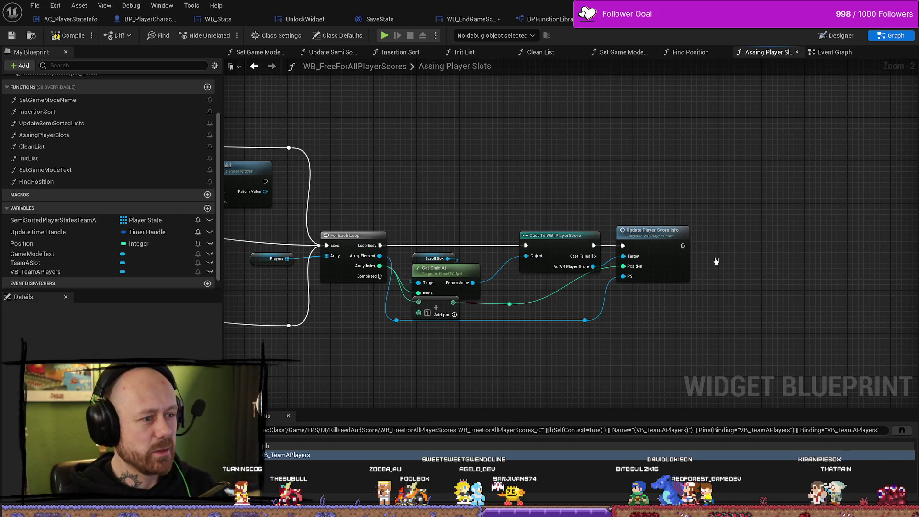
- Reselect the cast and update nodes with their reroutes, nudge them left, and snap the reroute to the grid
left_click_drag(688, 195, 522, 352)
left_click_drag(750, 195, 519, 343)
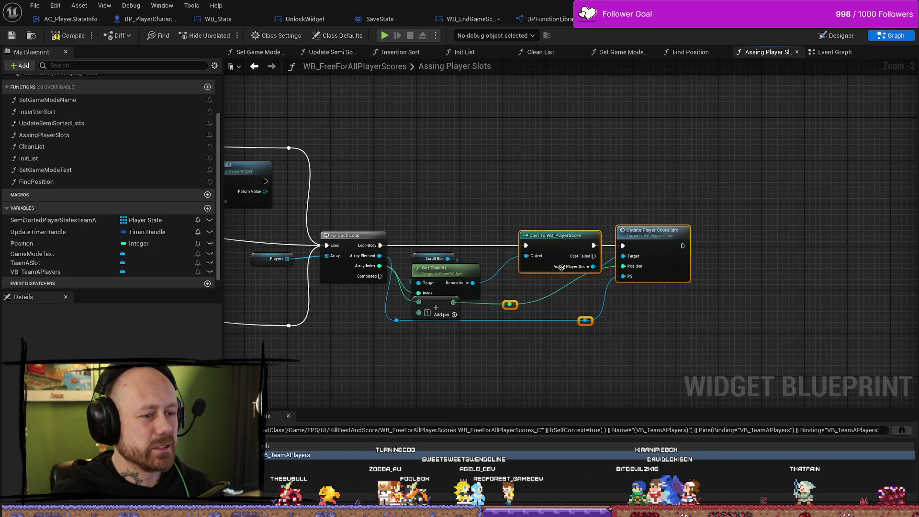
left_click_drag(561, 267, 551, 267)
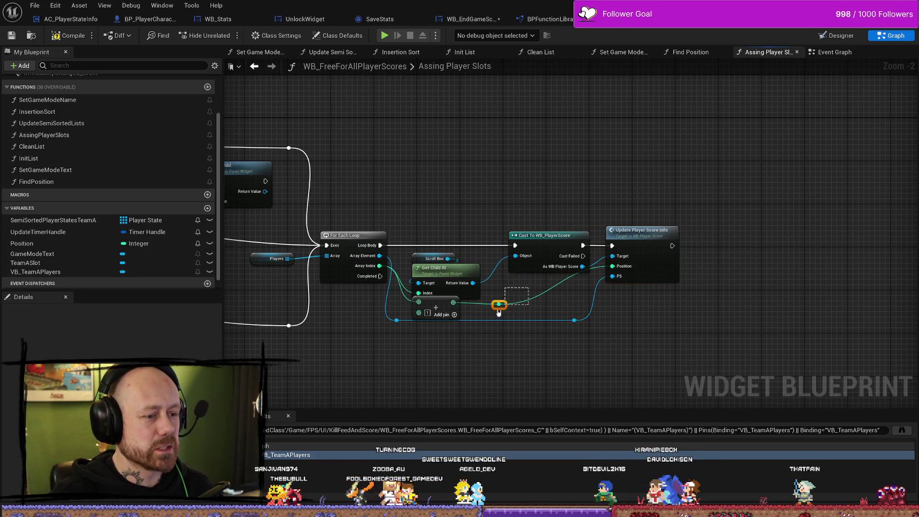
left_click_drag(515, 306, 518, 308)
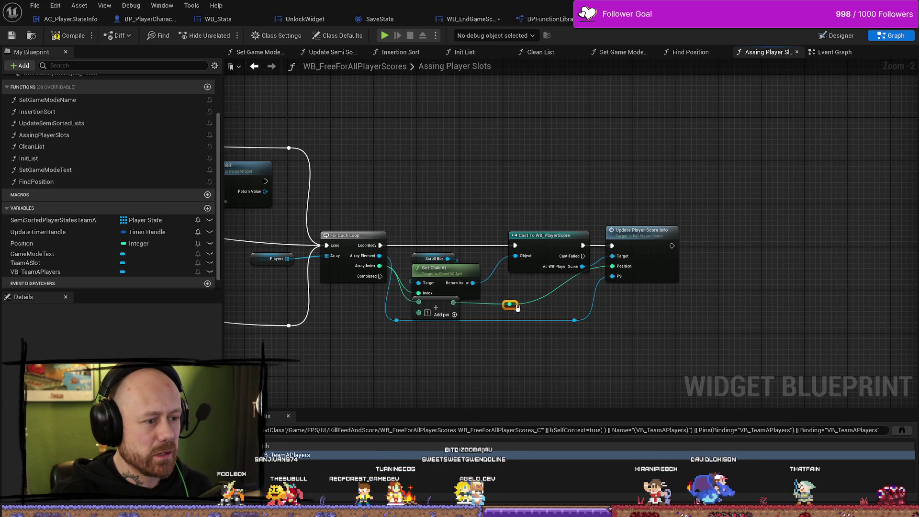
mouse_move(492, 216)
left_mouse_down()
mouse_move(351, 318)
mouse_move(456, 293)
left_mouse_up()
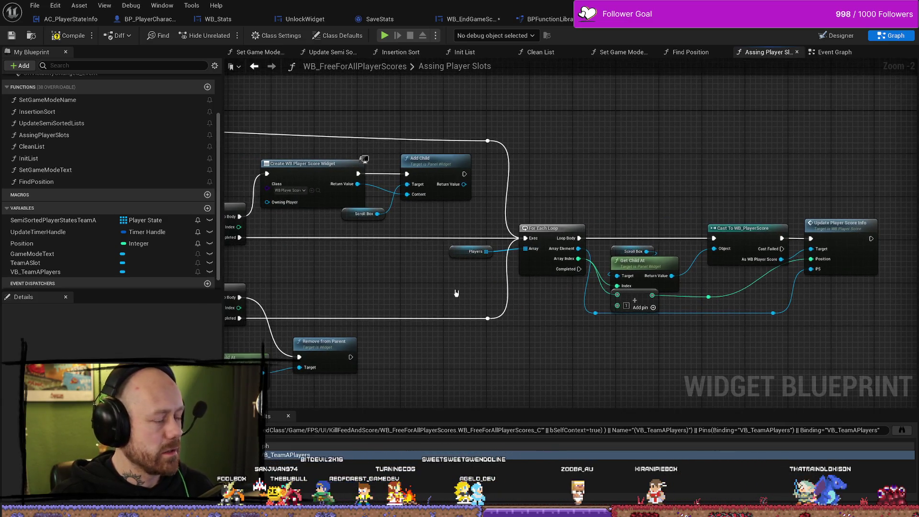
- Select the Players getter, then switch to WB_EndGameScoresFreeForAll's Event Graph with the save-stats chain
left_click(459, 252)
mouse_move(417, 254)
left_mouse_down()
mouse_move(484, 269)
mouse_move(551, 259)
left_mouse_up()
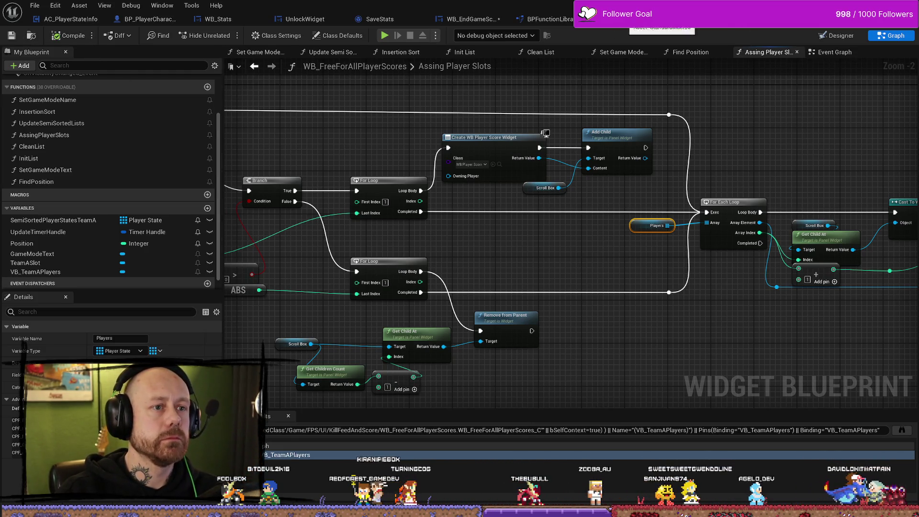
left_click(459, 20)
mouse_move(508, 234)
left_mouse_down()
mouse_move(433, 339)
mouse_move(471, 347)
left_mouse_up()
left_click(601, 324)
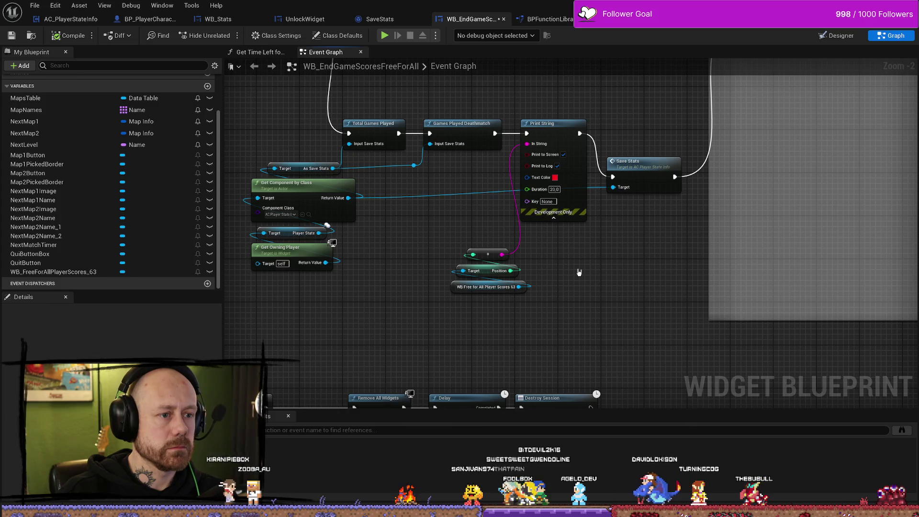
left_click_drag(553, 274, 468, 253)
left_click(574, 262)
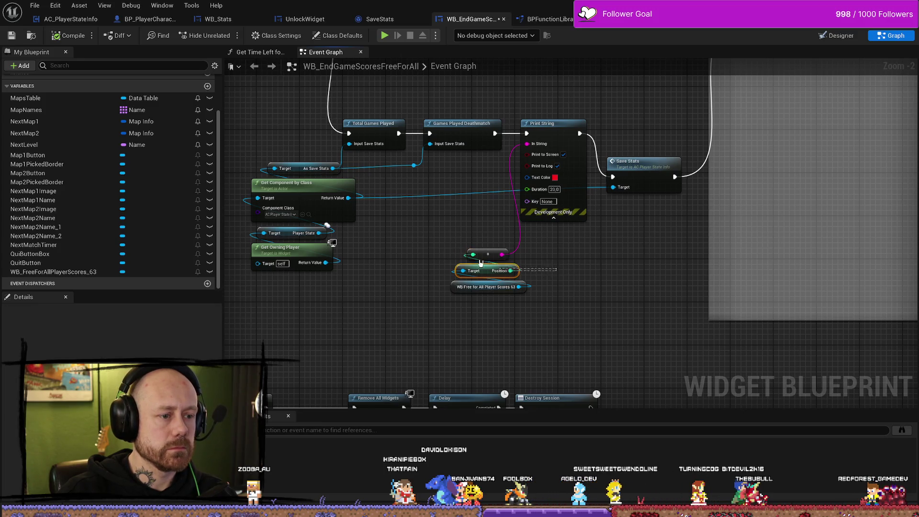
left_click(548, 277)
right_click(549, 277)
key("Escape")
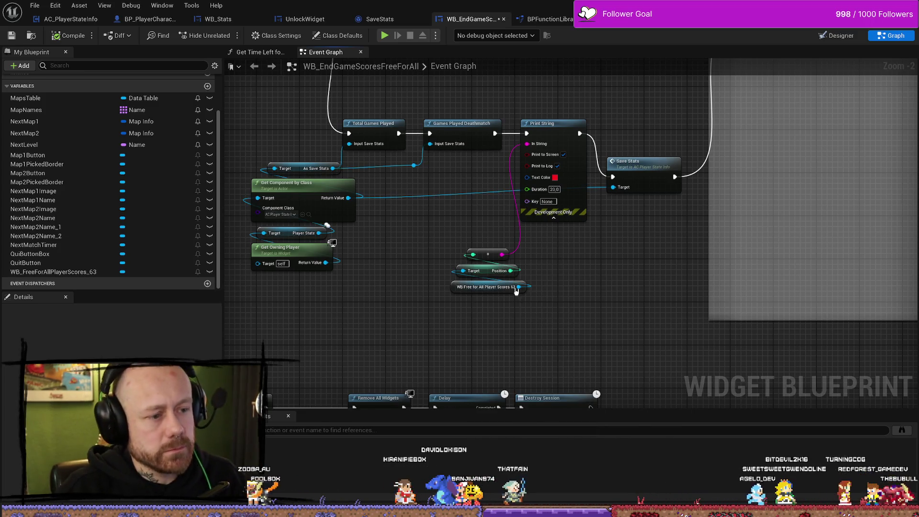
left_click(502, 288)
key("ctrl+c")
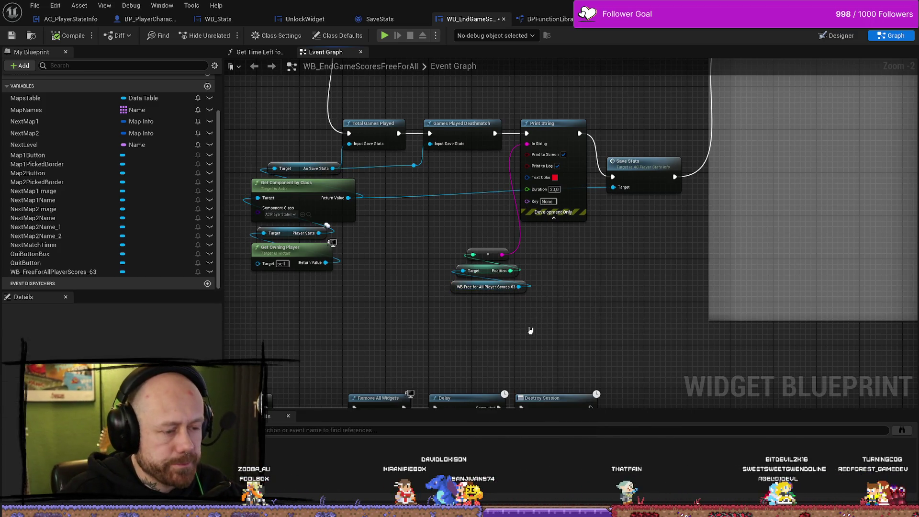
key("ctrl+v")
left_click_drag(594, 330, 601, 286)
type("get")
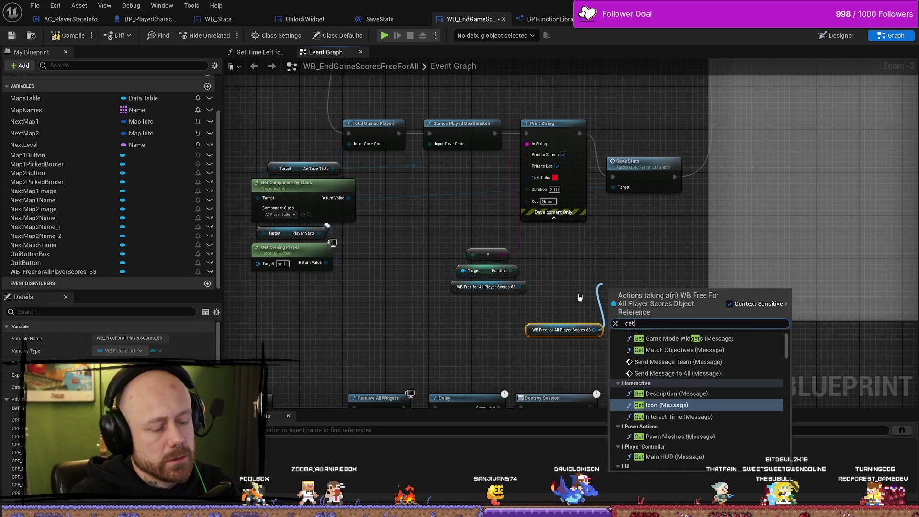
type(" firs")
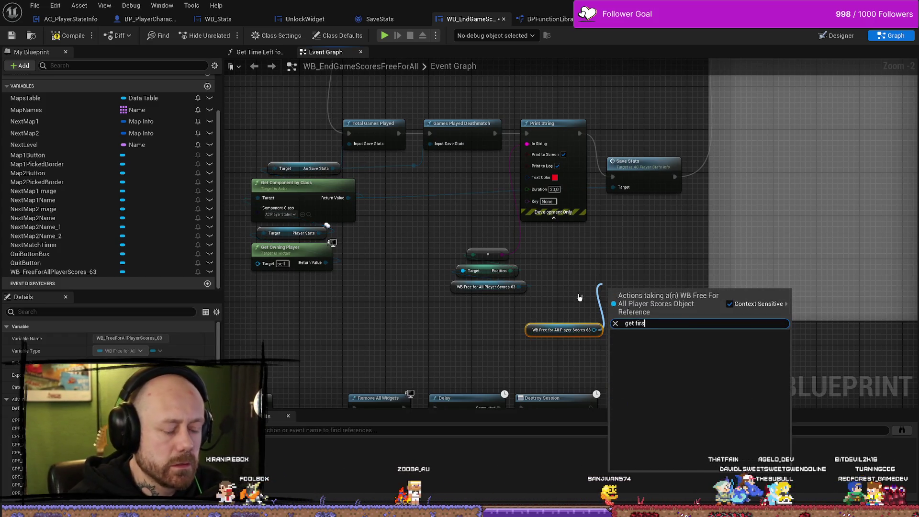
key("BackSpace")
key("BackSpace")
type("scro")
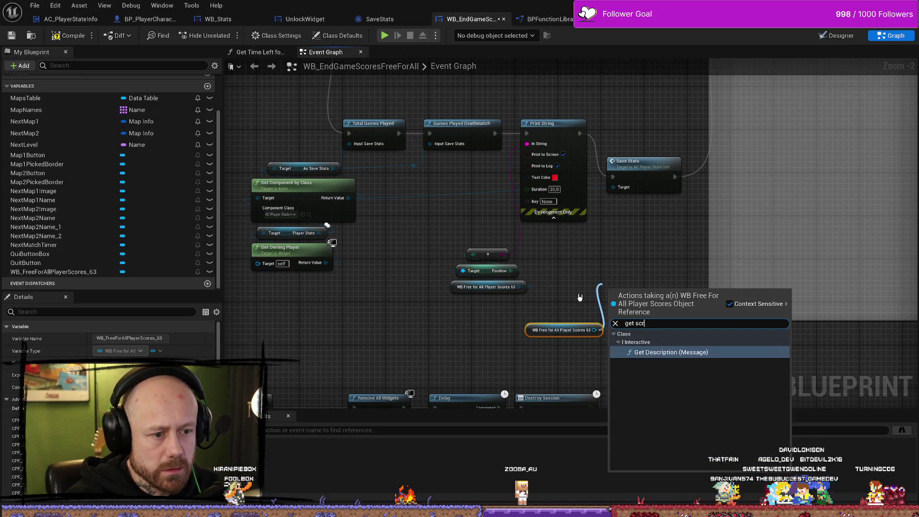
key("BackSpace")
key("BackSpace")
key("BackSpace")
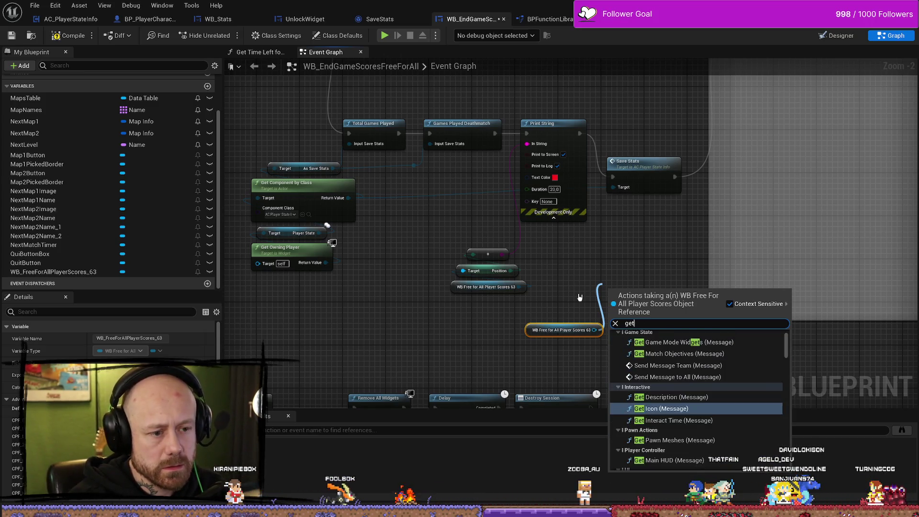
type("scroll")
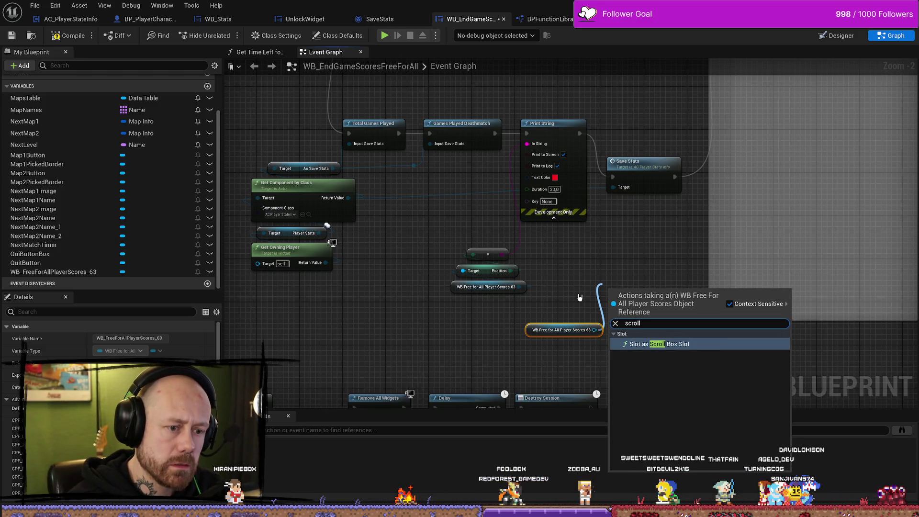
key("Return")
mouse_move(671, 287)
left_mouse_down()
mouse_move(613, 297)
mouse_move(619, 269)
left_mouse_up()
scroll(592, 283, "up", 2)
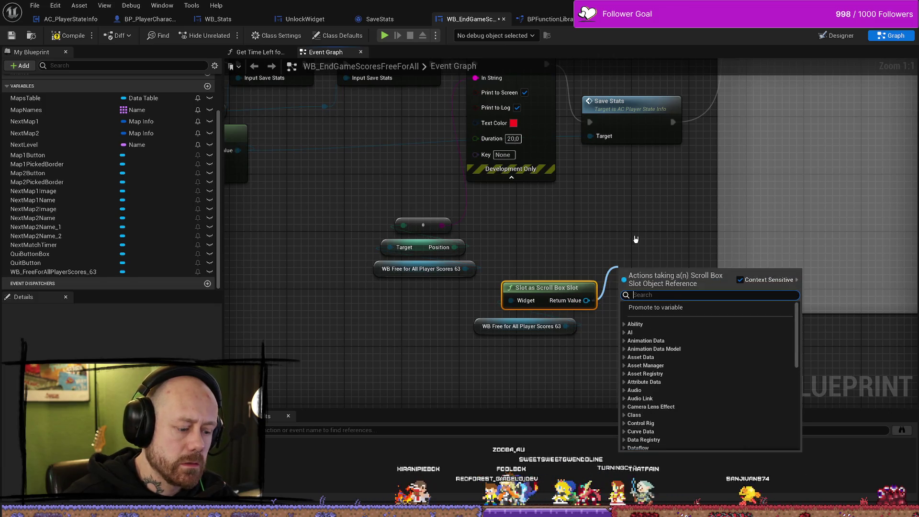
type("first")
key("BackSpace")
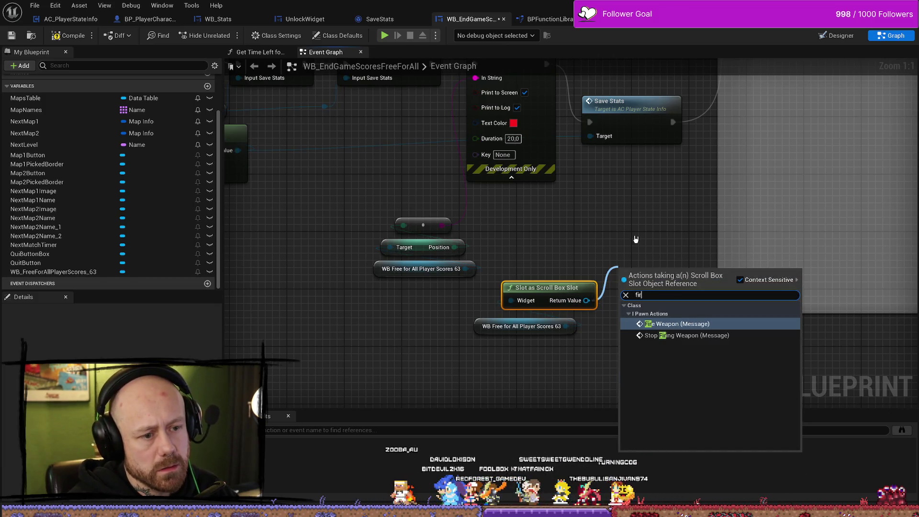
key("BackSpace")
key("BackSpace")
key("BackSpace")
type("entry")
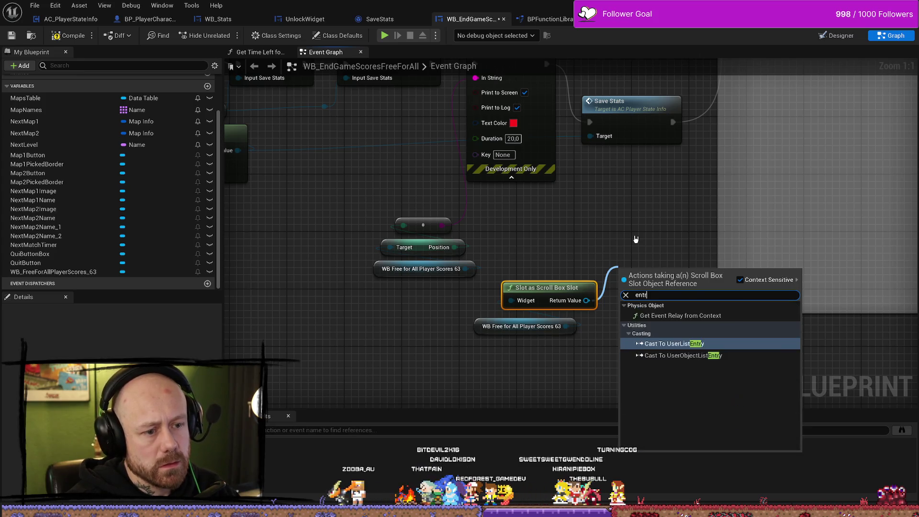
key("BackSpace")
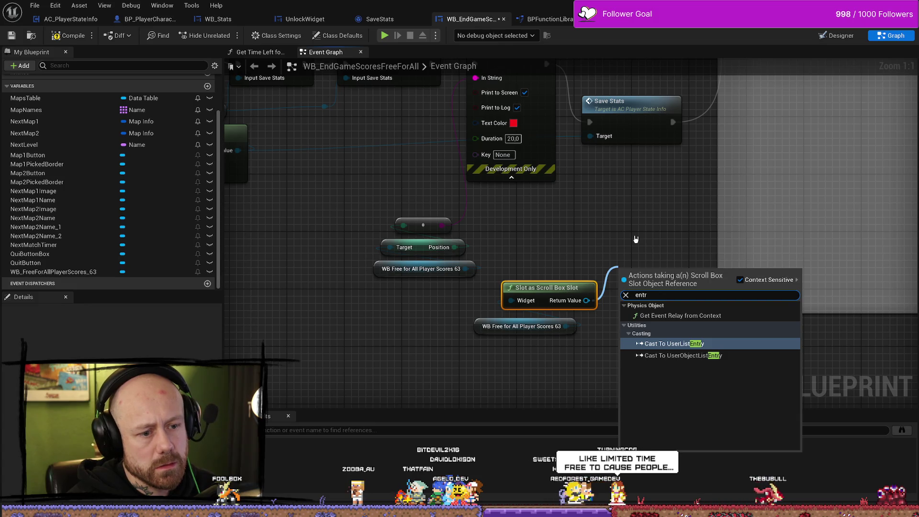
key("Escape")
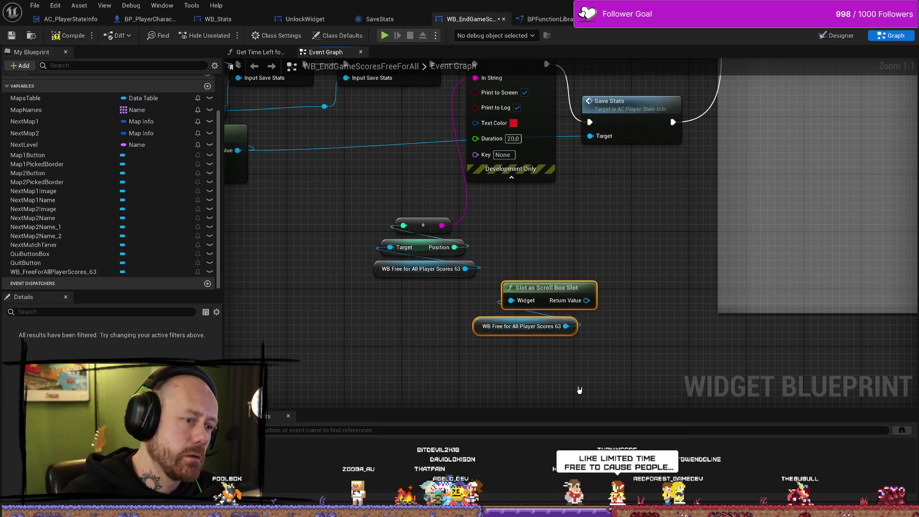
key("Delete")
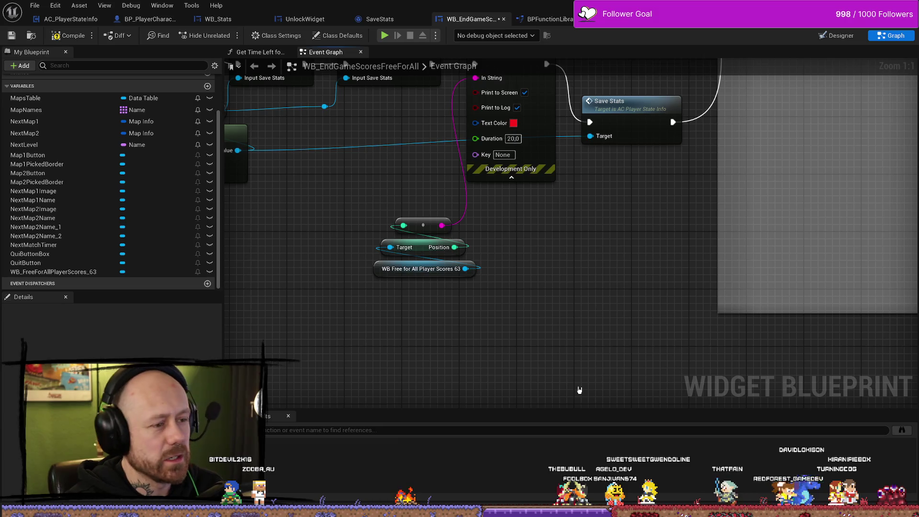
scroll(585, 296, "down", 2)
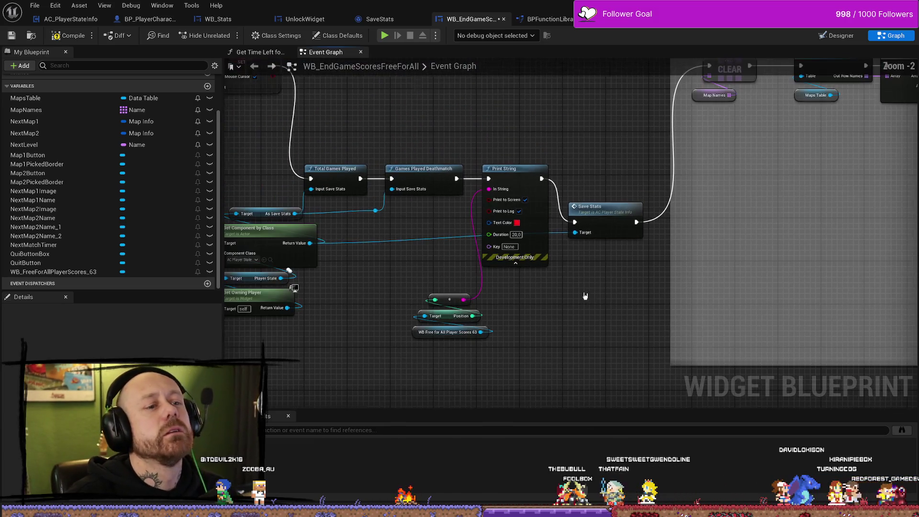
left_click(592, 203)
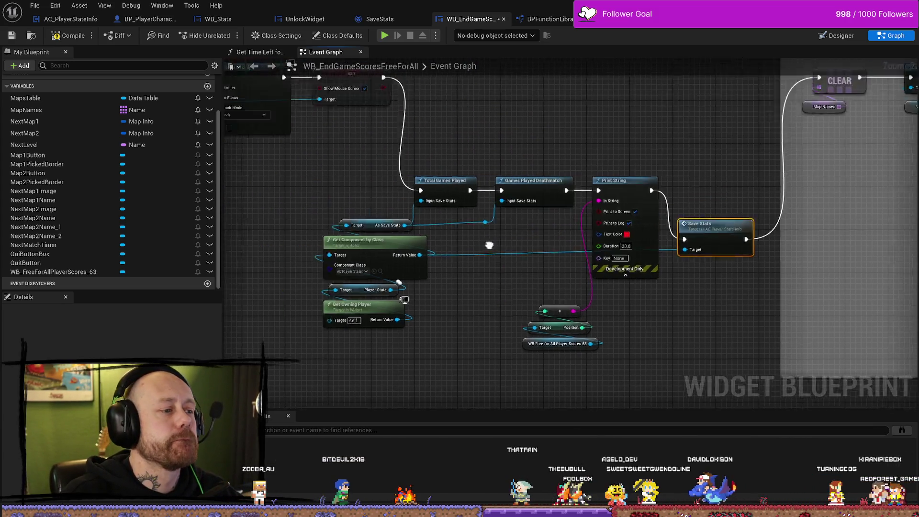
mouse_move(533, 246)
left_mouse_down()
mouse_move(591, 195)
mouse_move(496, 250)
mouse_move(452, 202)
mouse_move(684, 202)
left_mouse_up()
left_click_drag(564, 226, 428, 207)
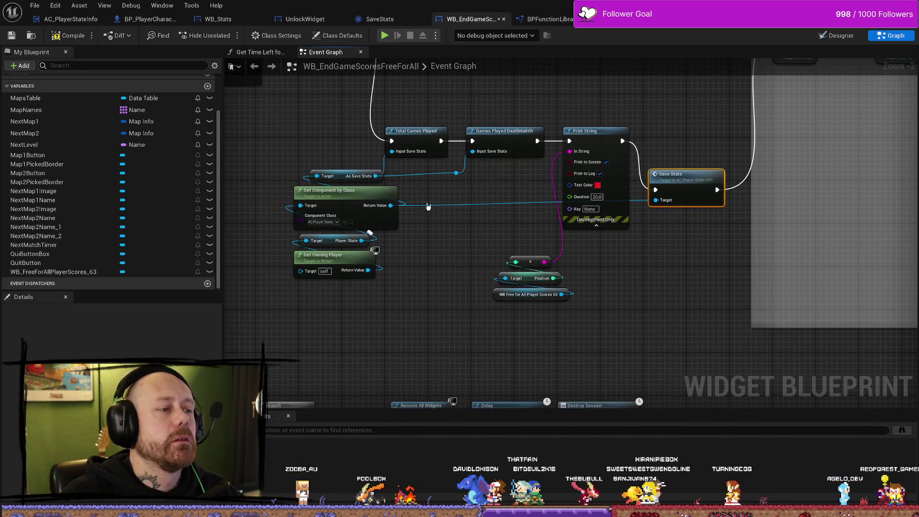
left_click_drag(314, 149, 352, 269)
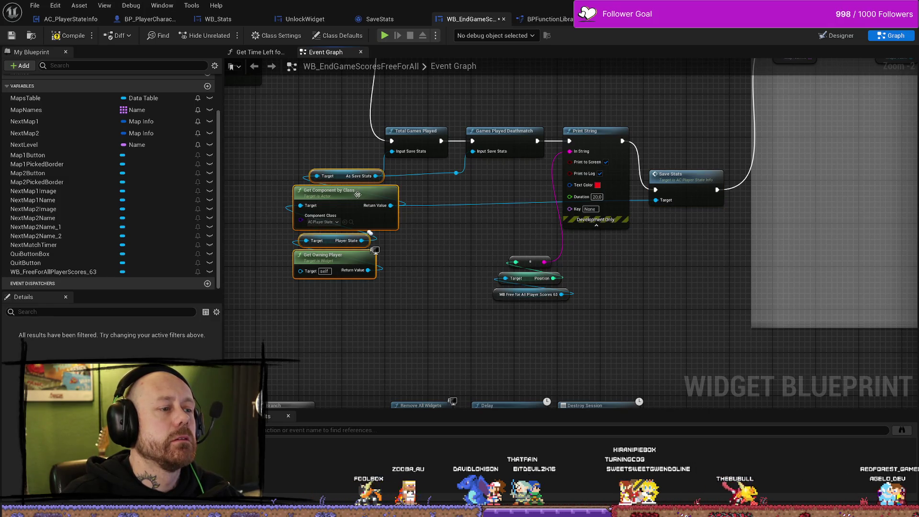
left_click_drag(357, 195, 352, 190)
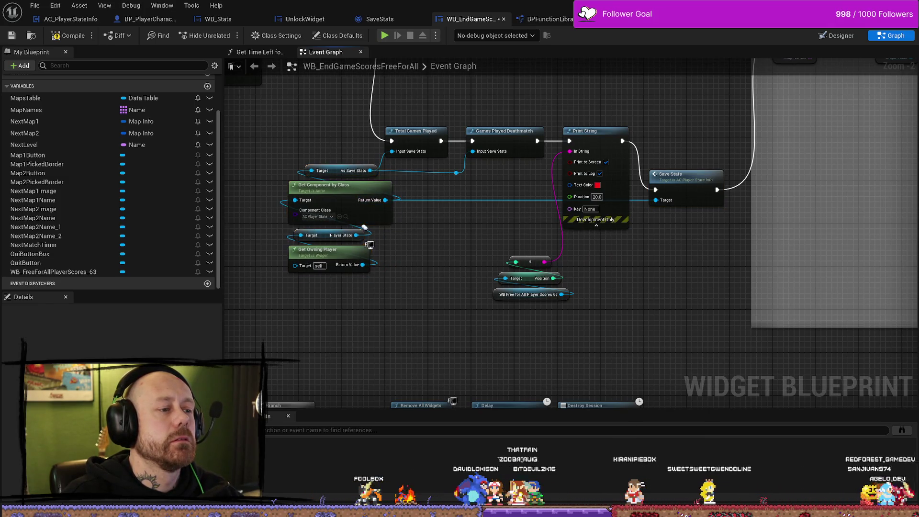
left_click_drag(449, 250, 446, 241)
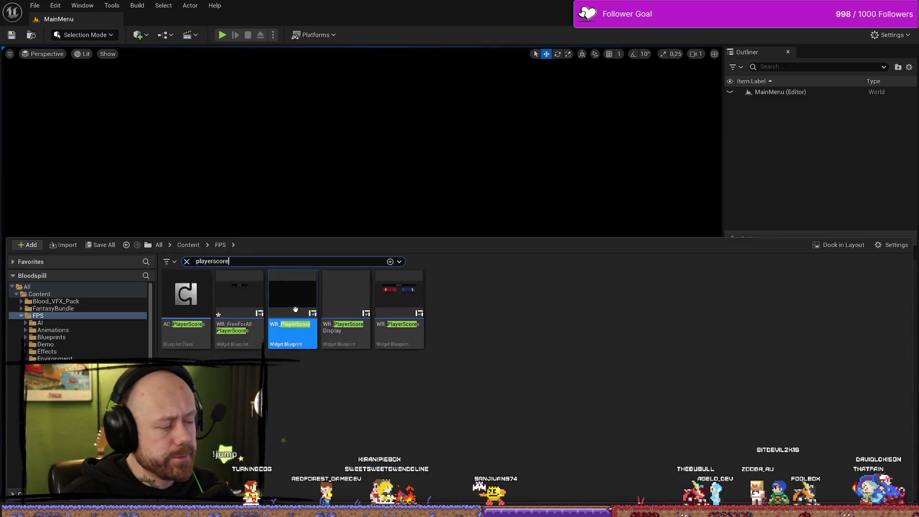
- Open the Assing Player Slots graph and move the cast and update nodes right
double_click(292, 296)
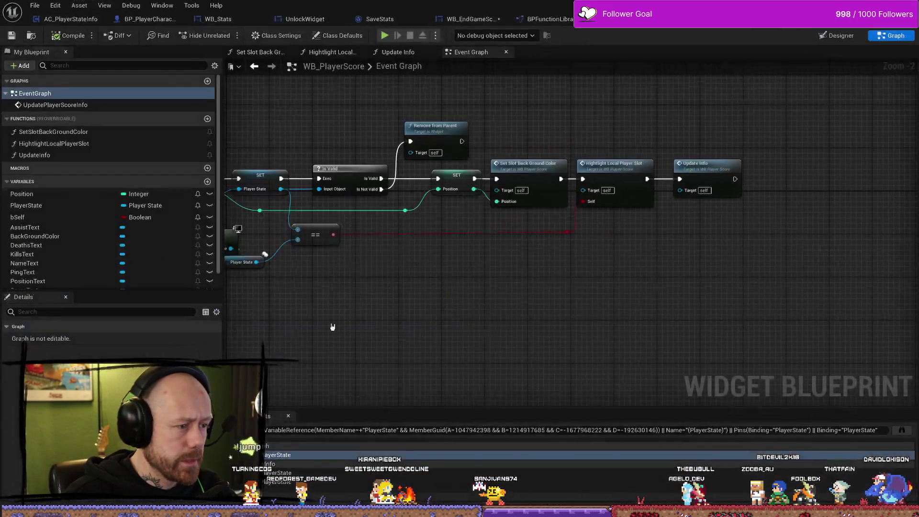
key("ctrl+Tab")
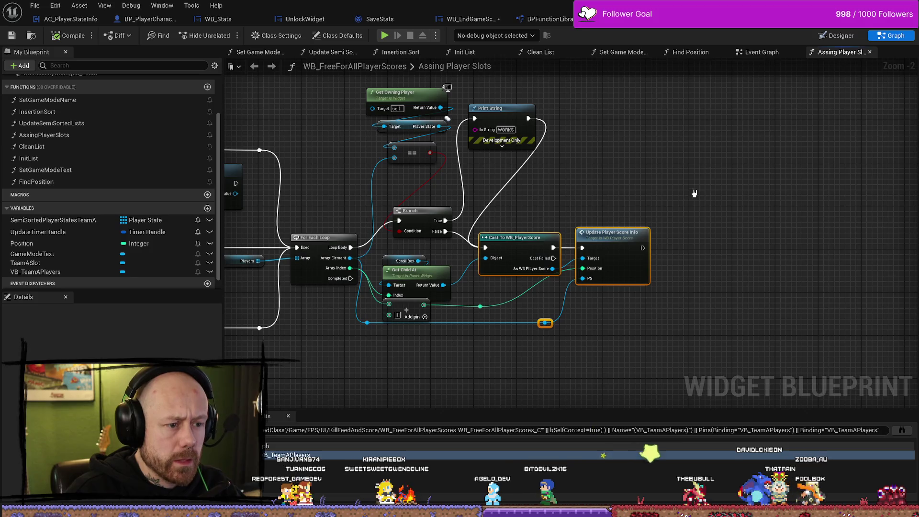
left_click_drag(489, 360, 488, 359)
left_click_drag(525, 237, 622, 236)
- Add an orange Print String with its Hello text cleared on Branch False, then Play in the level
left_click_drag(445, 231, 488, 215)
type("print")
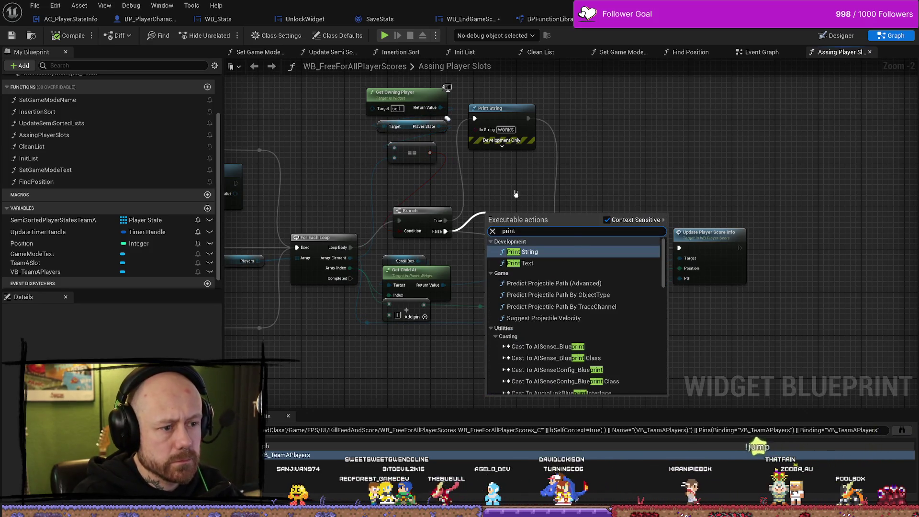
key("Return")
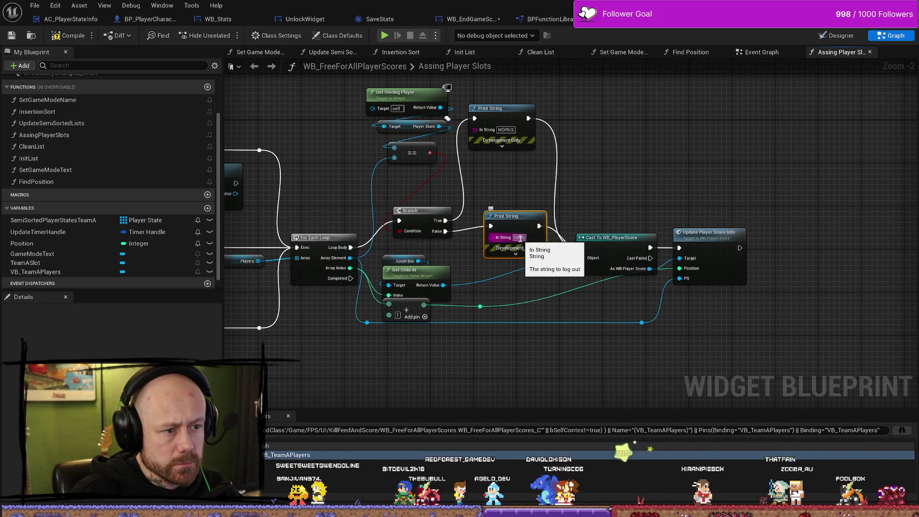
double_click(520, 238)
key("BackSpace")
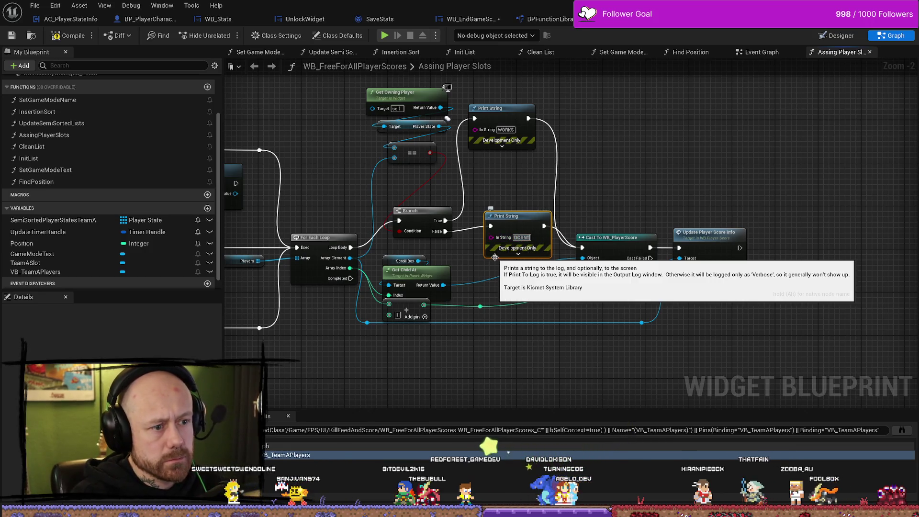
left_click(518, 254)
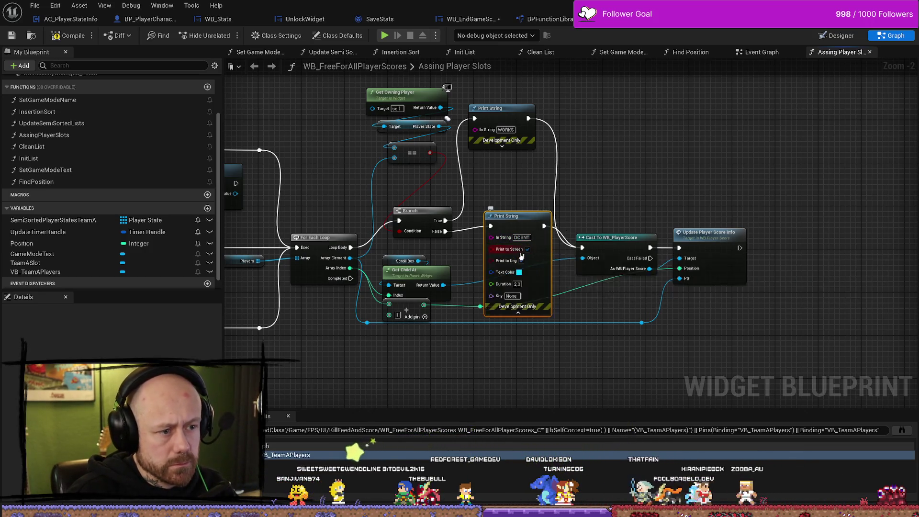
left_click(519, 271)
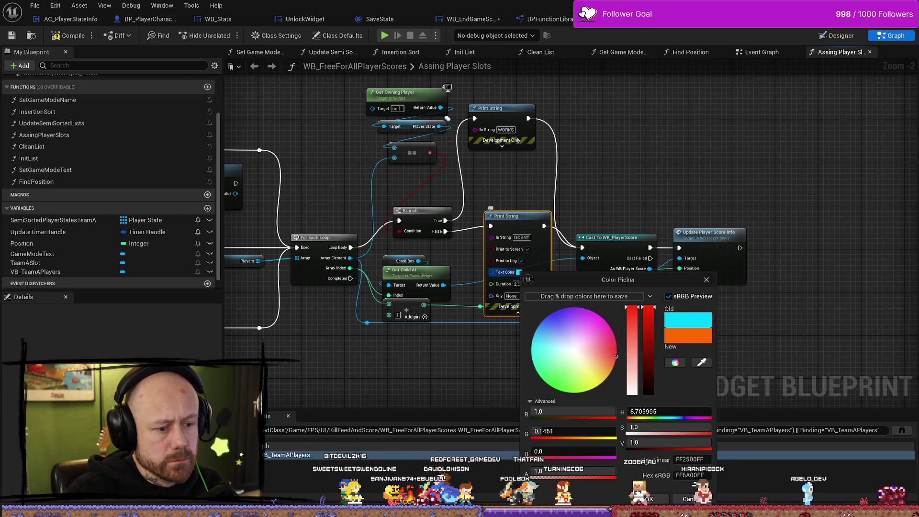
left_click(408, 118)
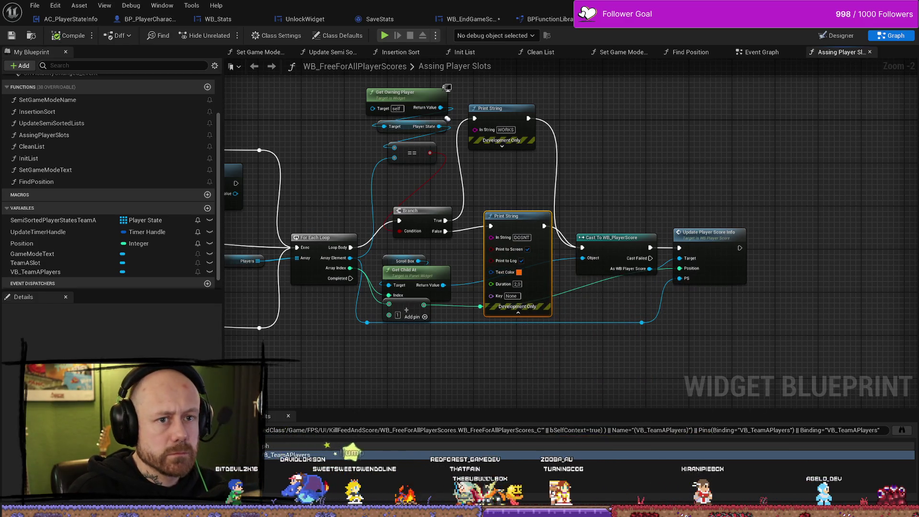
key("alt+Tab")
left_click(224, 35)
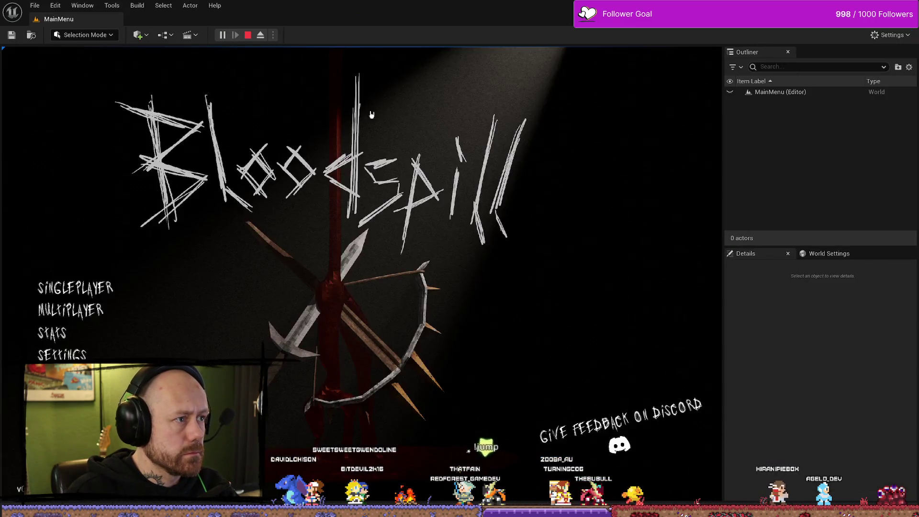
- Start a singleplayer Deathmatch on Ruined Village, then stop the play session
left_click(79, 266)
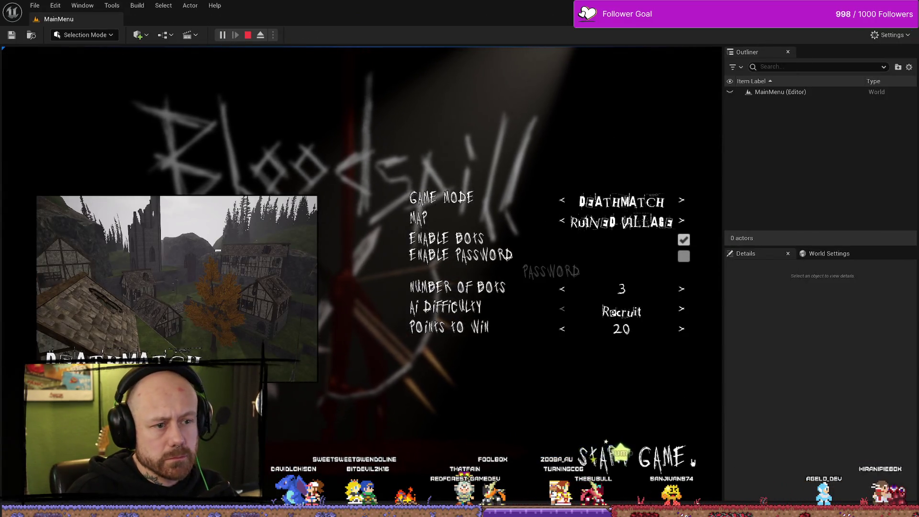
left_click(637, 462)
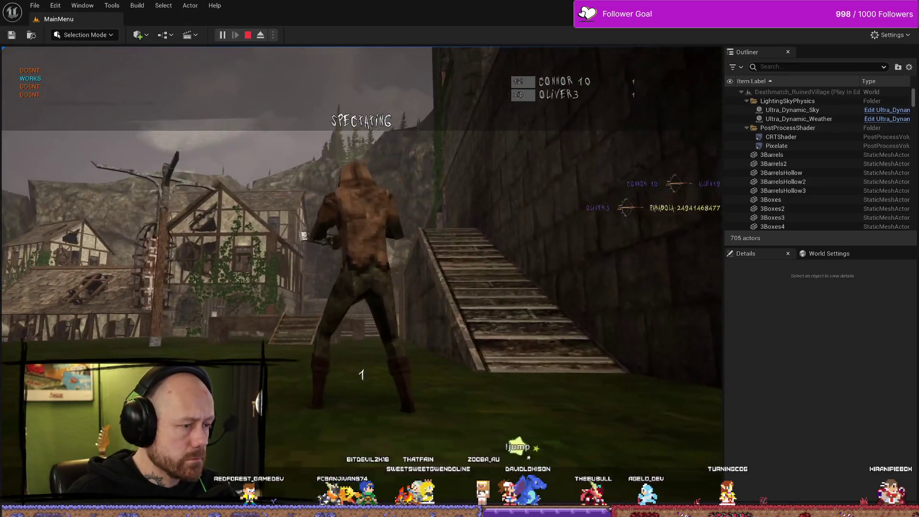
key("Escape")
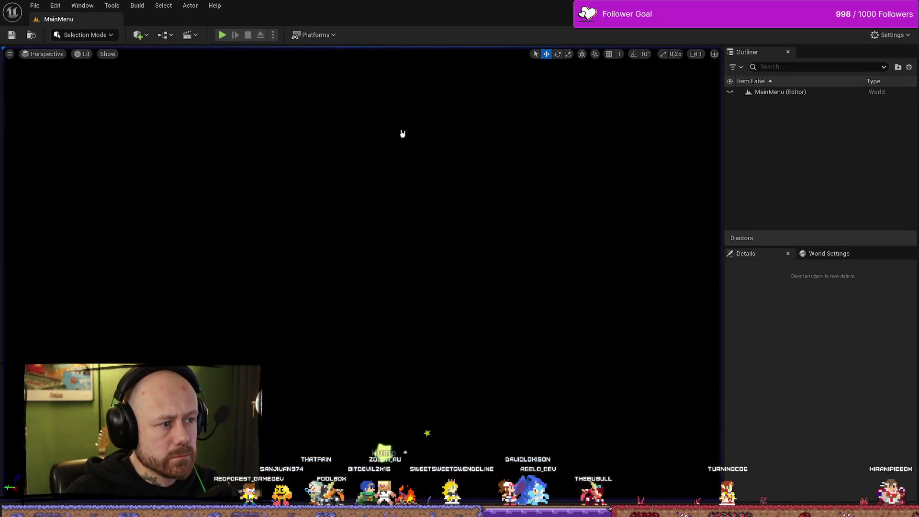
- Rerun a singleplayer match on One V One, stop it, and open the Content Drawer
left_click(222, 35)
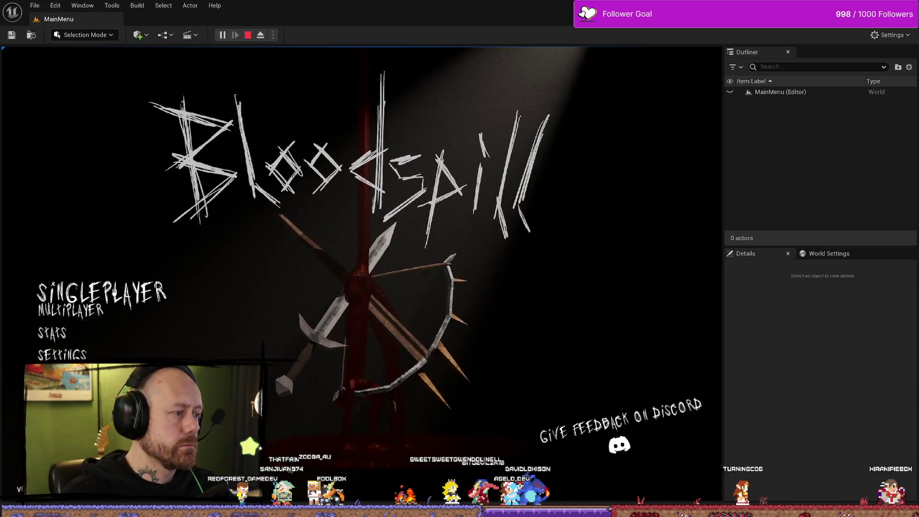
left_click(102, 293)
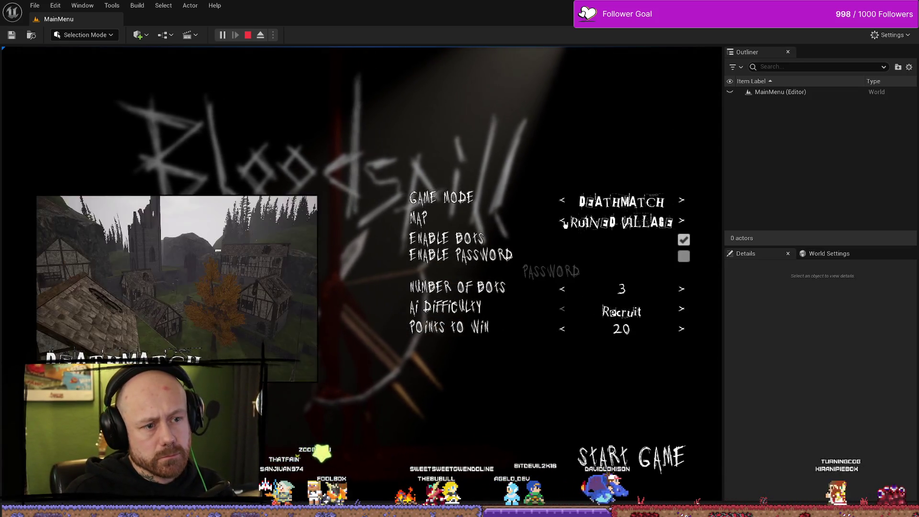
left_click(563, 222)
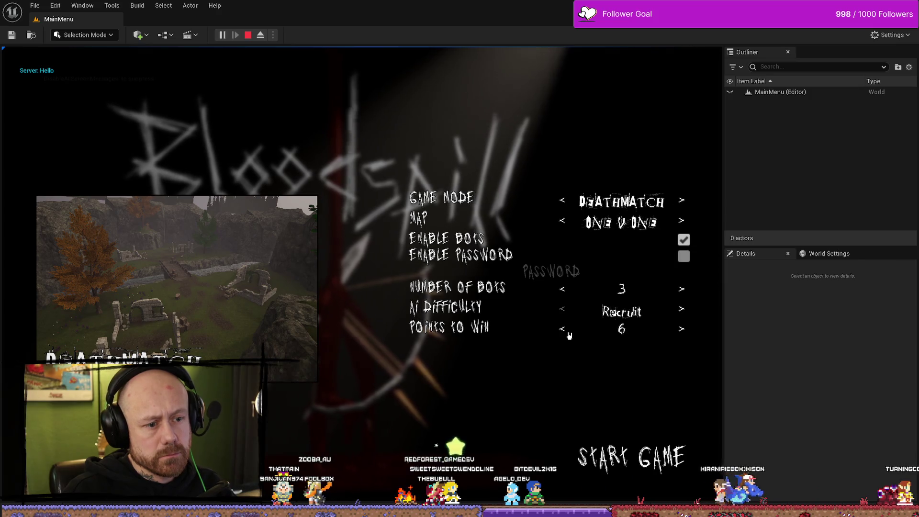
left_click(667, 464)
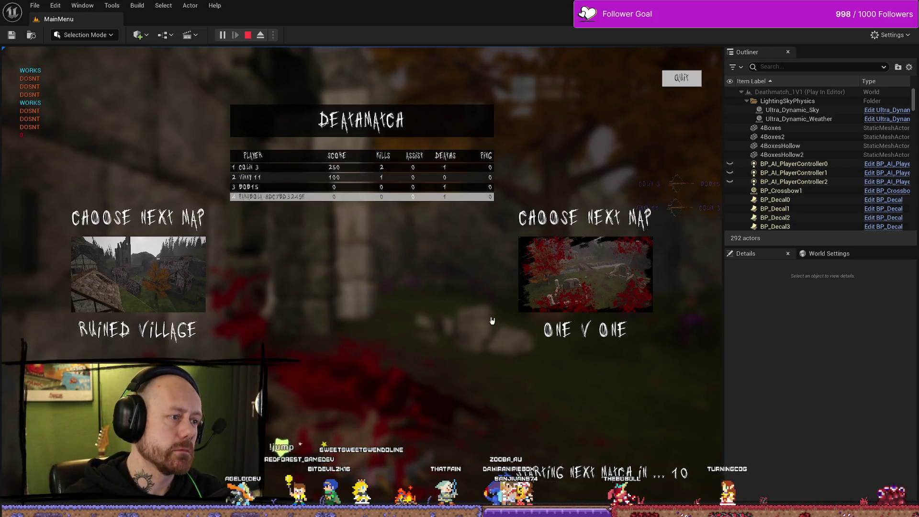
key("Escape")
key("ctrl+space")
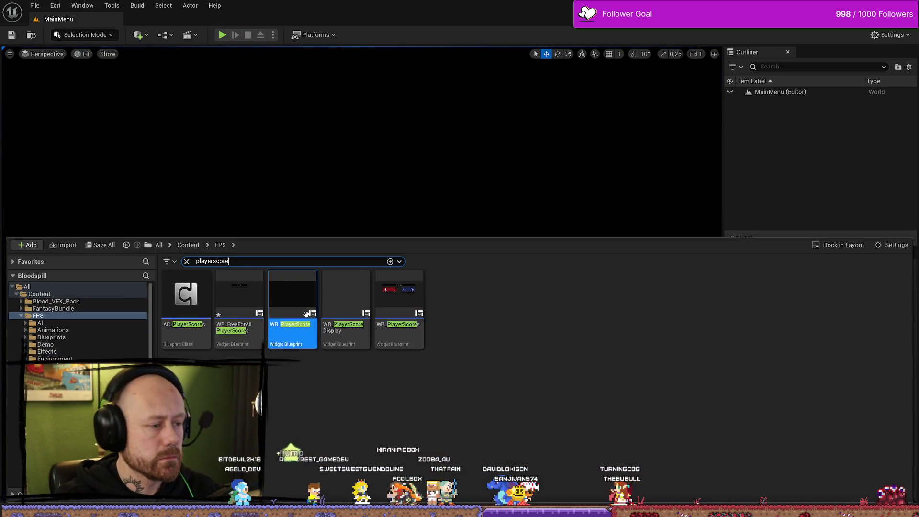
- In WB_PlayerScore's Assing Player Slots, delete both Print String nodes and wire Branch False into the cast
double_click(306, 313)
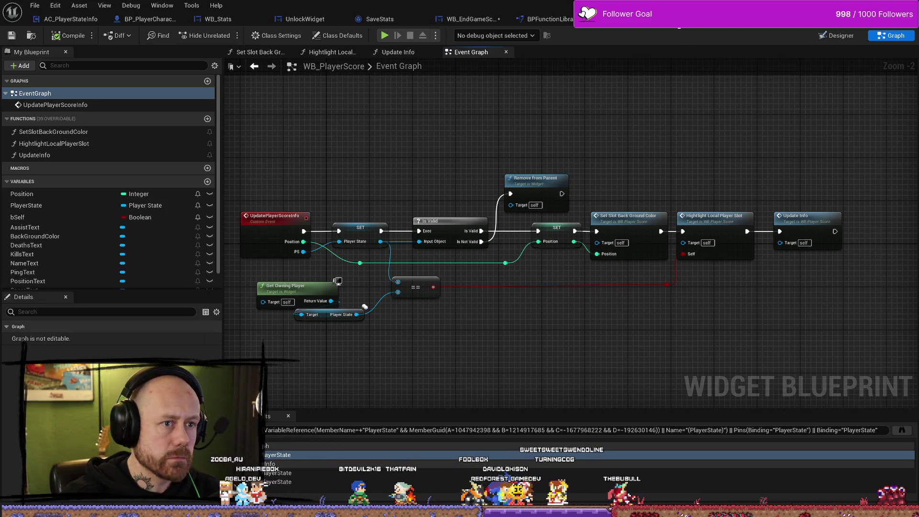
left_click(632, 19)
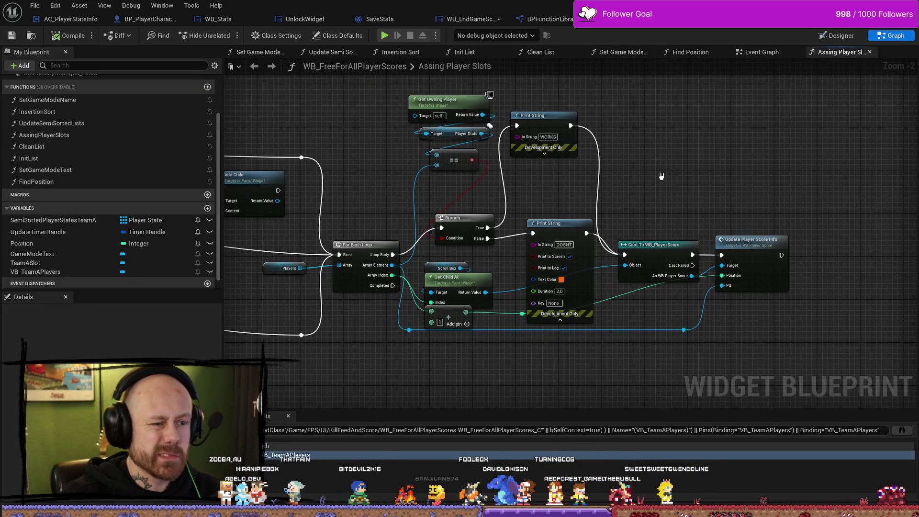
left_click(558, 231)
key("Delete")
left_click_drag(488, 238, 625, 255)
left_click(544, 115)
key("Delete")
- Add a SET Position node on Branch True, chain it into the cast, feed the loop index
left_click_drag(502, 207, 531, 195)
type("ser")
key("BackSpace")
type("t ")
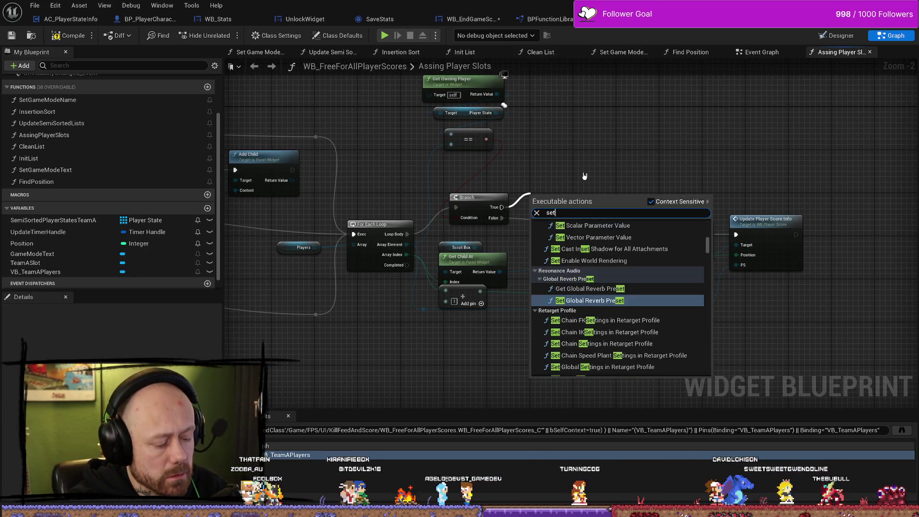
type("position")
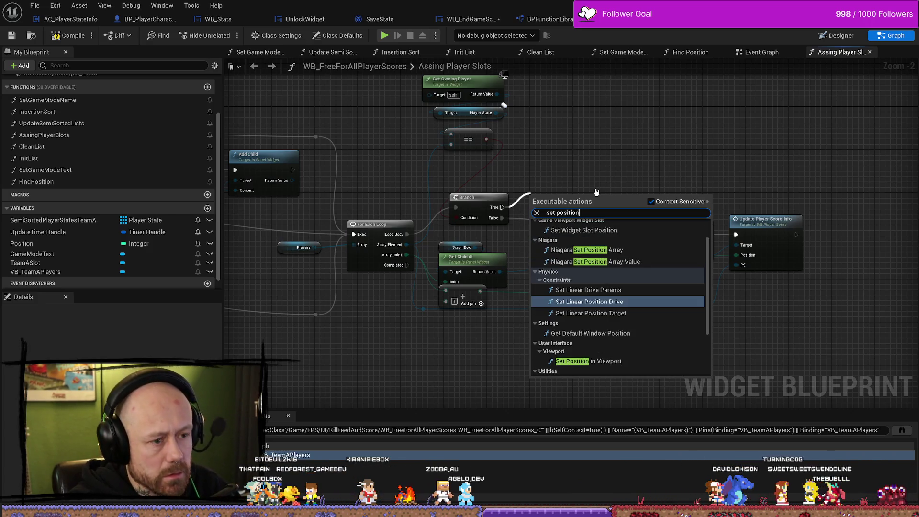
scroll(617, 311, "down", 3)
left_click(609, 364)
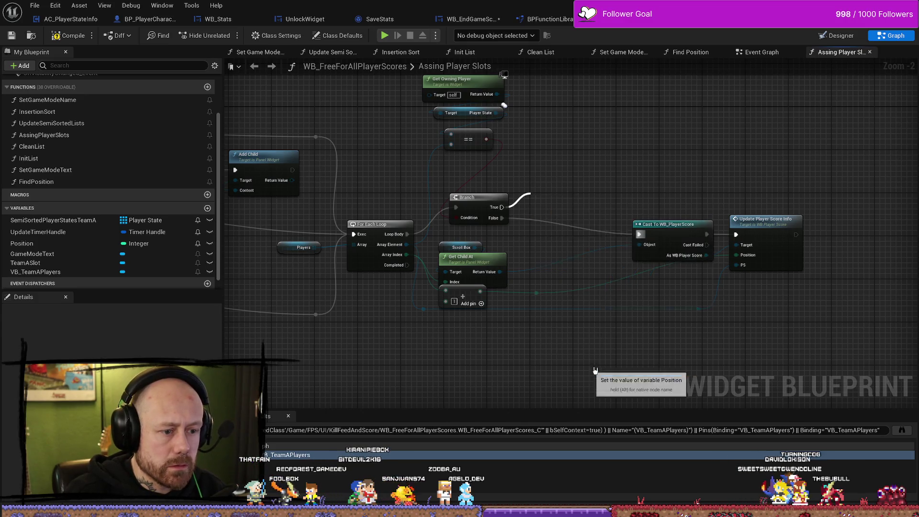
left_click_drag(574, 201, 640, 235)
mouse_move(536, 293)
left_mouse_down()
mouse_move(516, 238)
mouse_move(534, 215)
mouse_move(560, 203)
left_mouse_up()
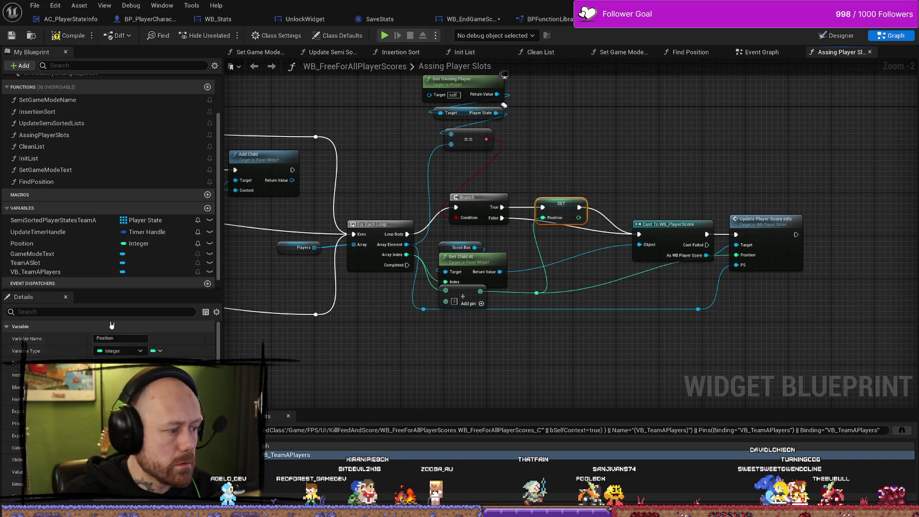
- Rename the Position variable to PositionForSave
scroll(210, 229, "down", 1)
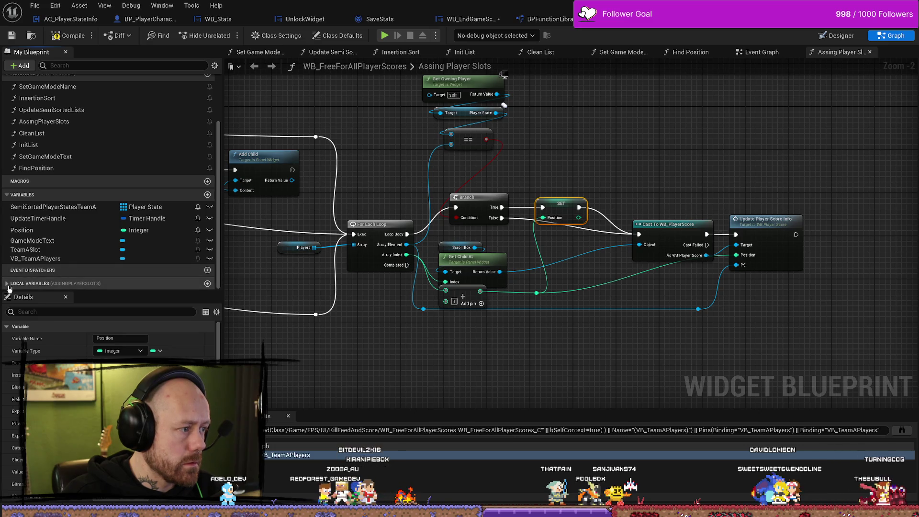
scroll(74, 278, "down", 1)
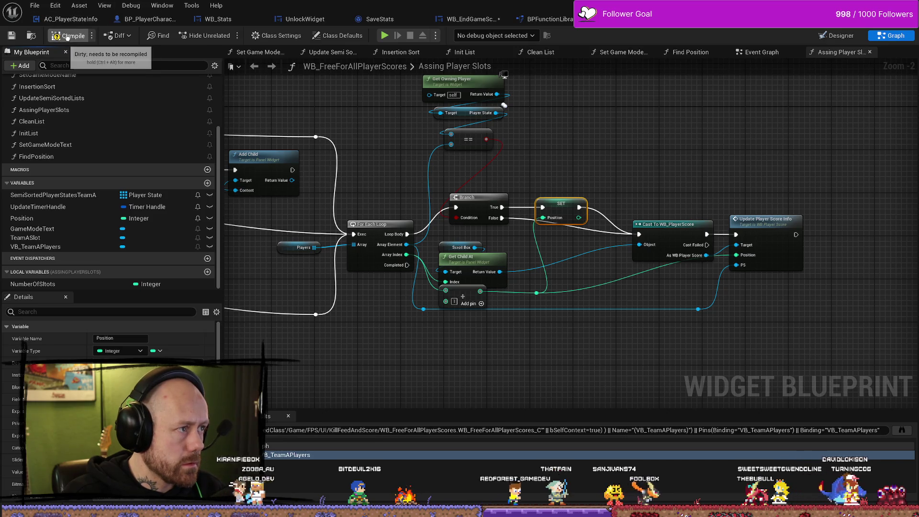
left_click(47, 222)
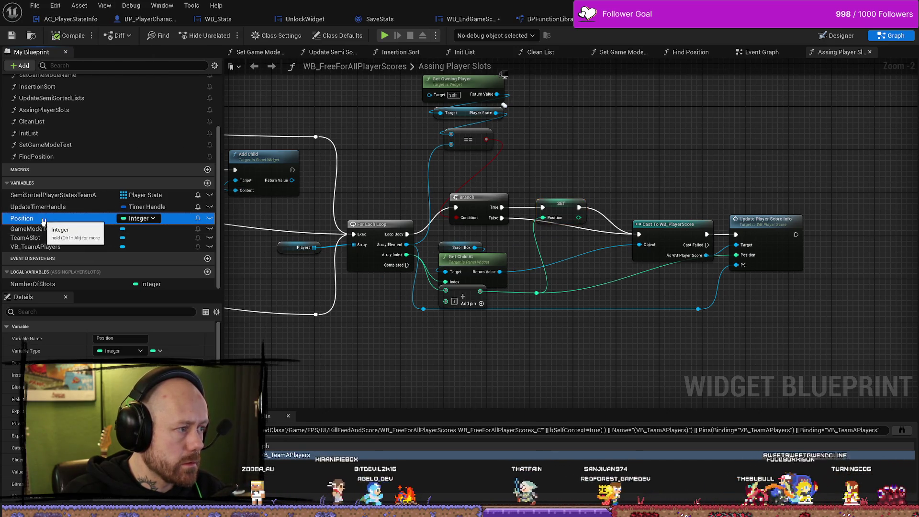
type("ForSaveGame")
key("Return")
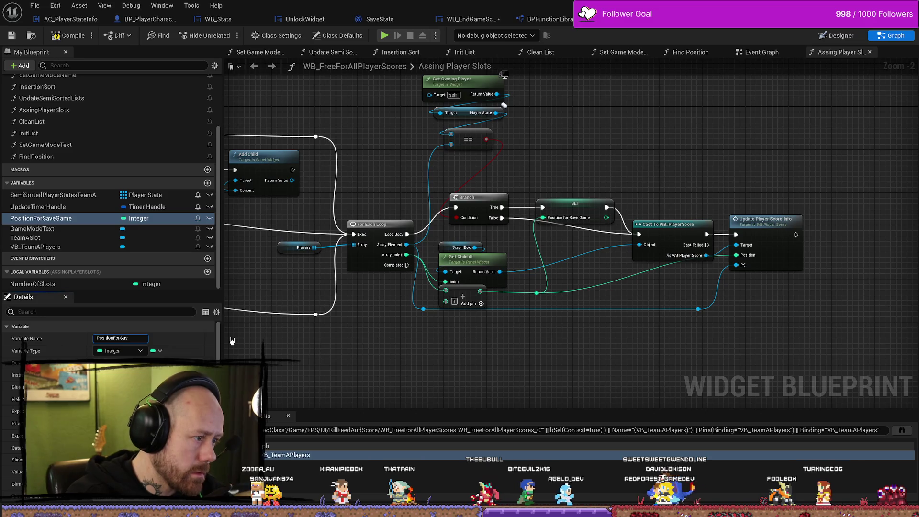
- Compile and save all, then run and stop a quick play-in-editor test
left_click(70, 35)
mouse_move(447, 234)
left_mouse_down()
mouse_move(516, 183)
mouse_move(455, 231)
mouse_move(408, 226)
left_mouse_up()
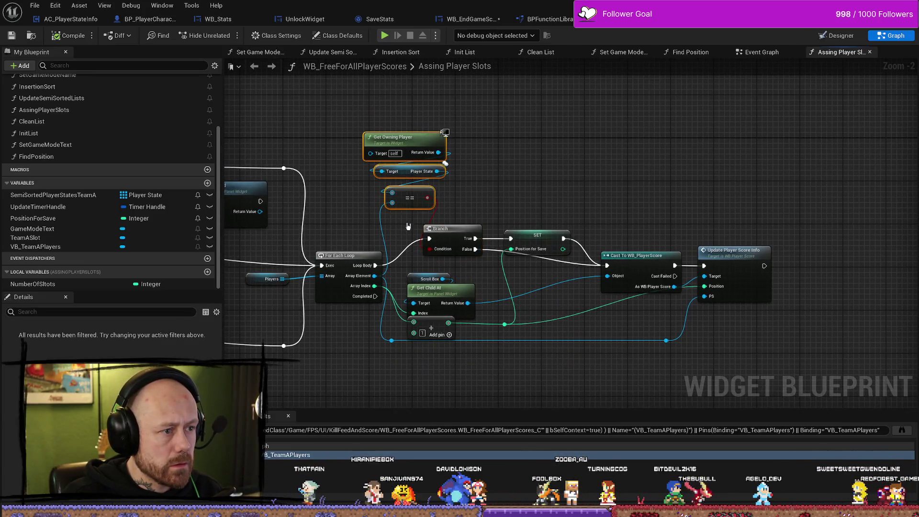
left_click_drag(478, 181, 426, 171)
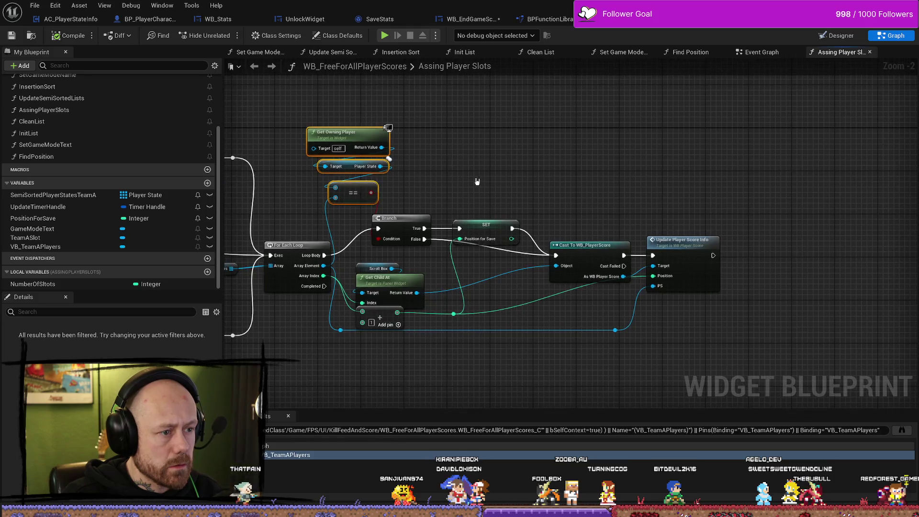
left_click(478, 182)
key("ctrl+s")
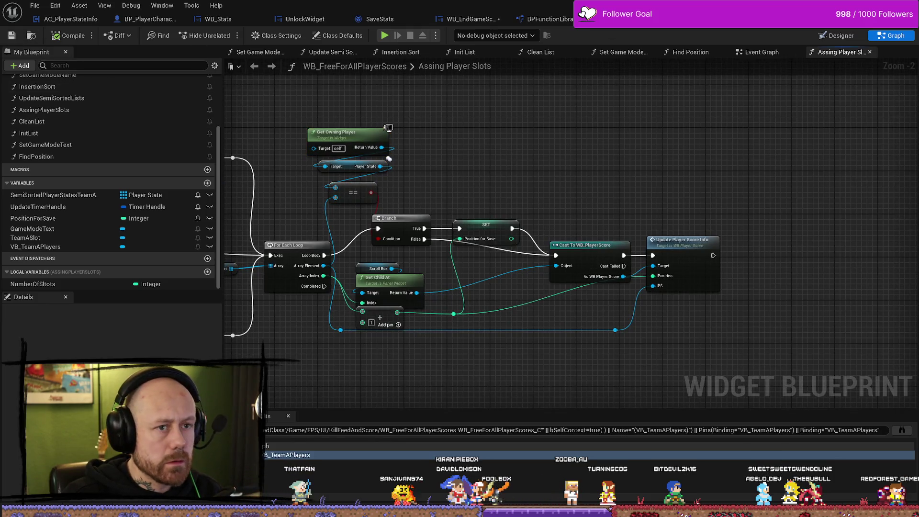
left_click(384, 35)
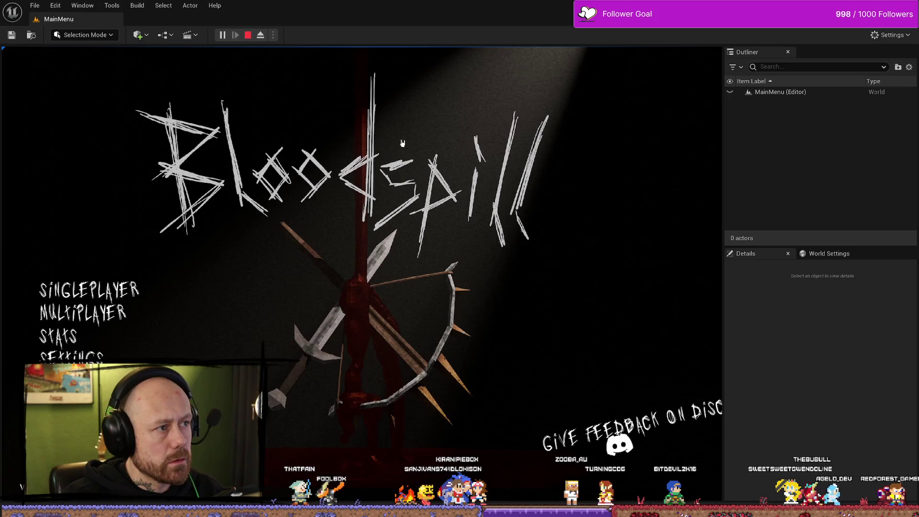
left_click(247, 35)
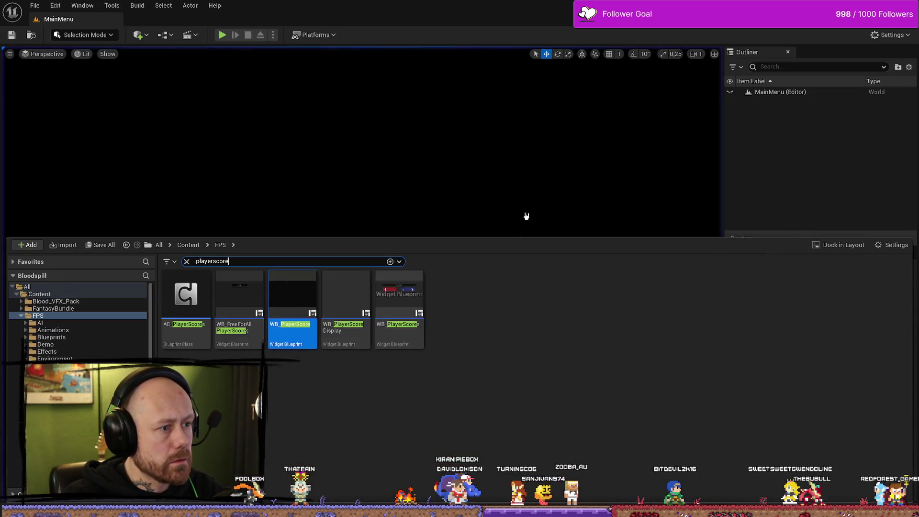
- Open WB_EndGameScoresFreeForAll's Event Graph and bring the stats-saving nodes into view
double_click(239, 294)
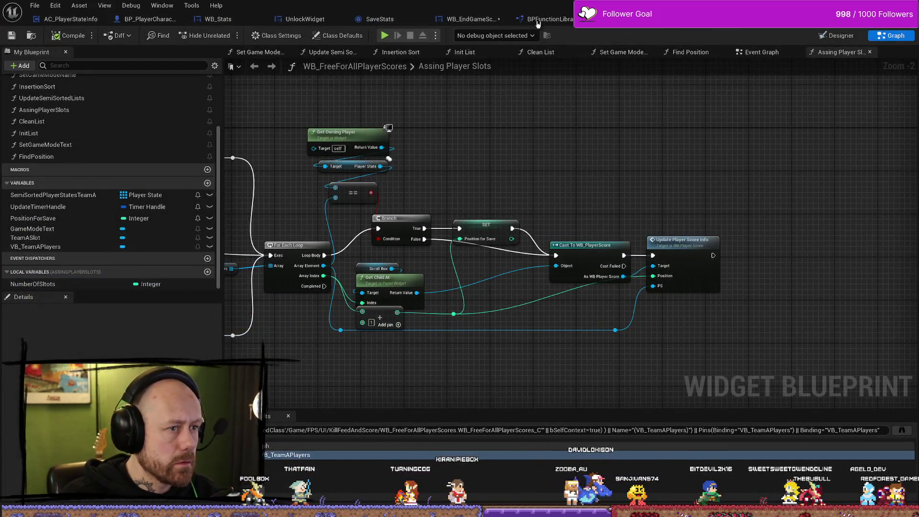
left_click(470, 19)
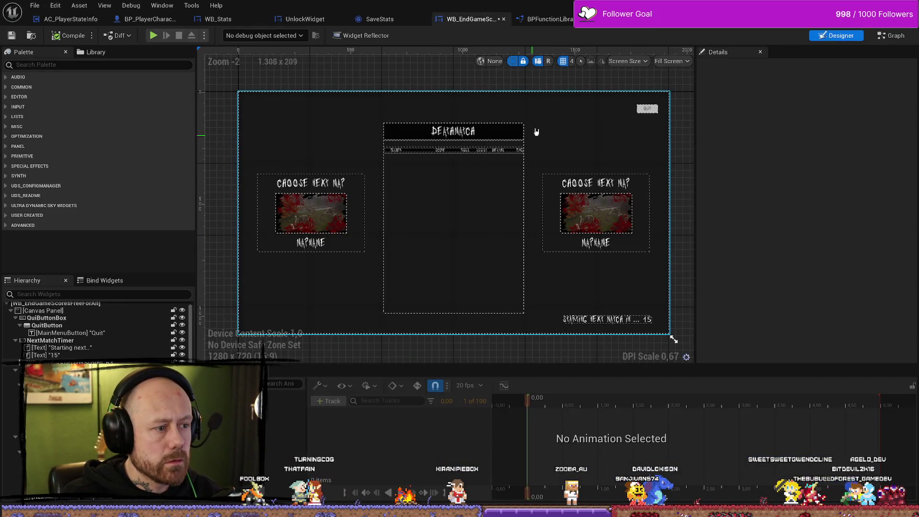
left_click(892, 35)
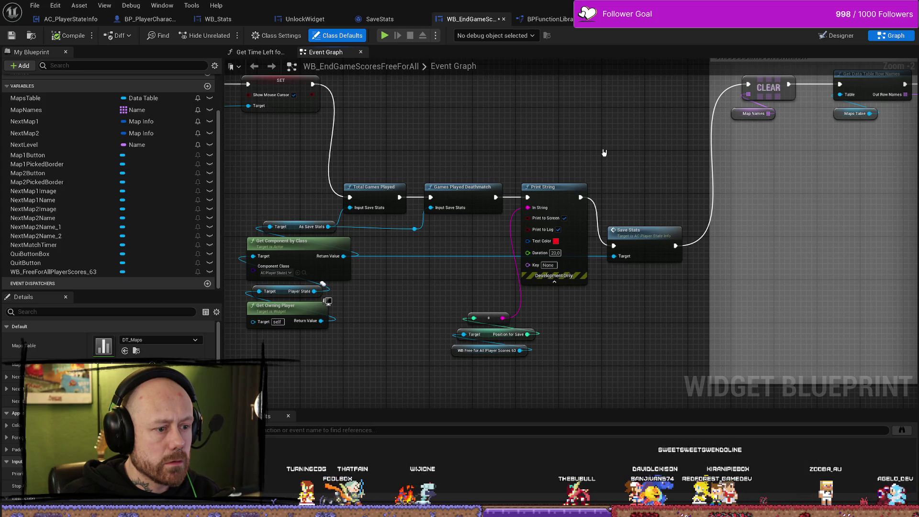
mouse_move(604, 152)
left_mouse_down()
mouse_move(583, 205)
mouse_move(566, 161)
mouse_move(650, 168)
left_mouse_up()
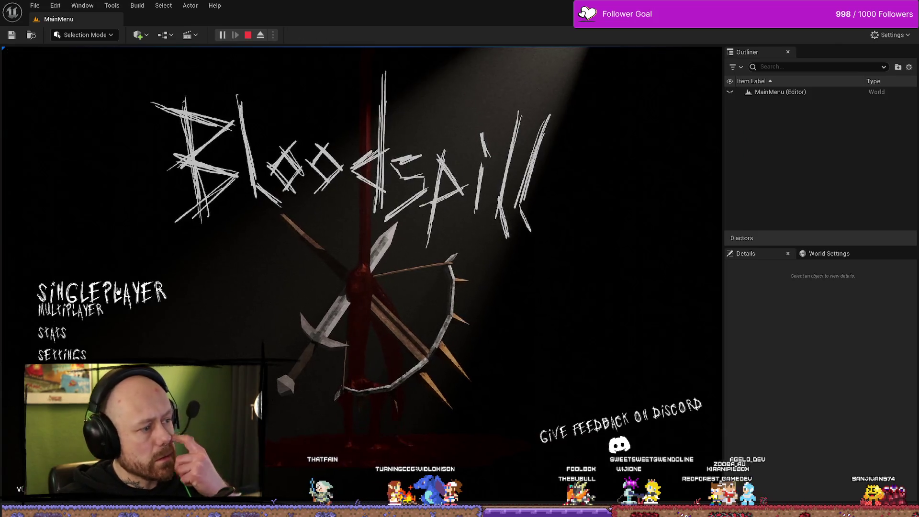
- Play a multiplayer Deathmatch on One V One with 18 points to win, win, then stop
left_click(71, 310)
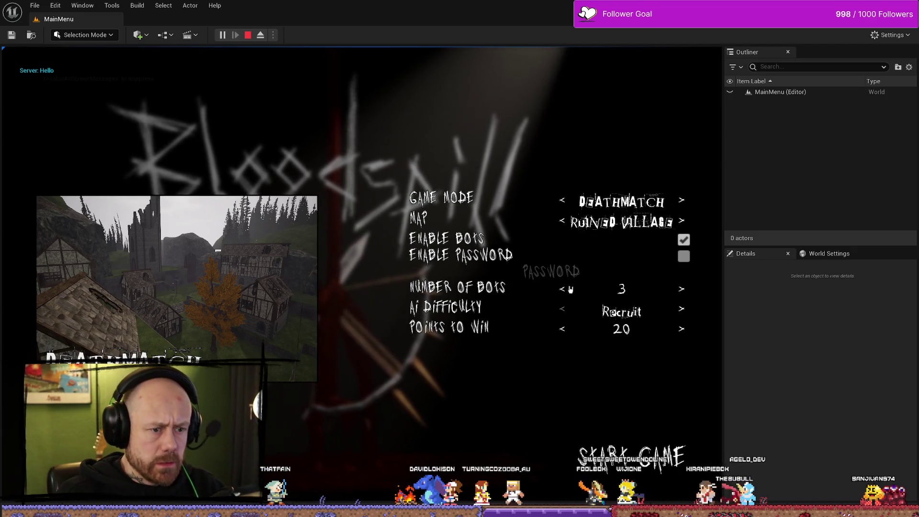
left_click(563, 222)
left_click(563, 289)
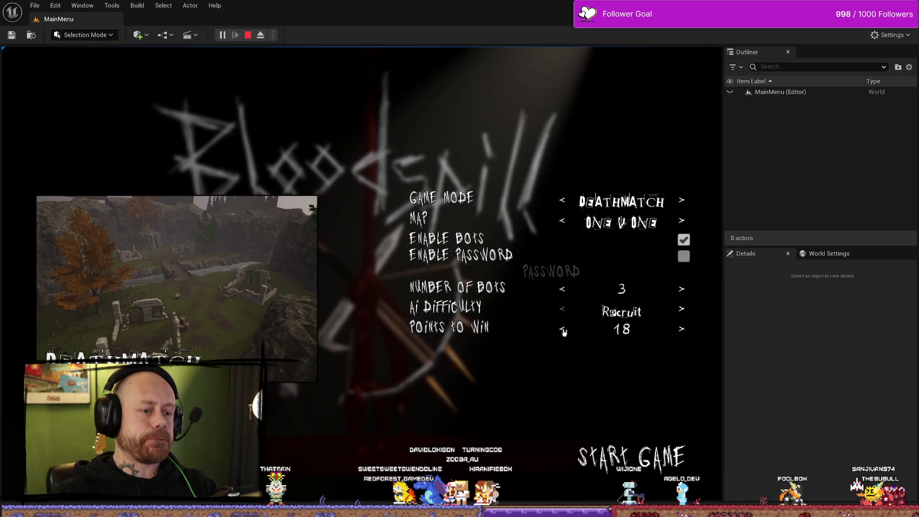
left_click(666, 466)
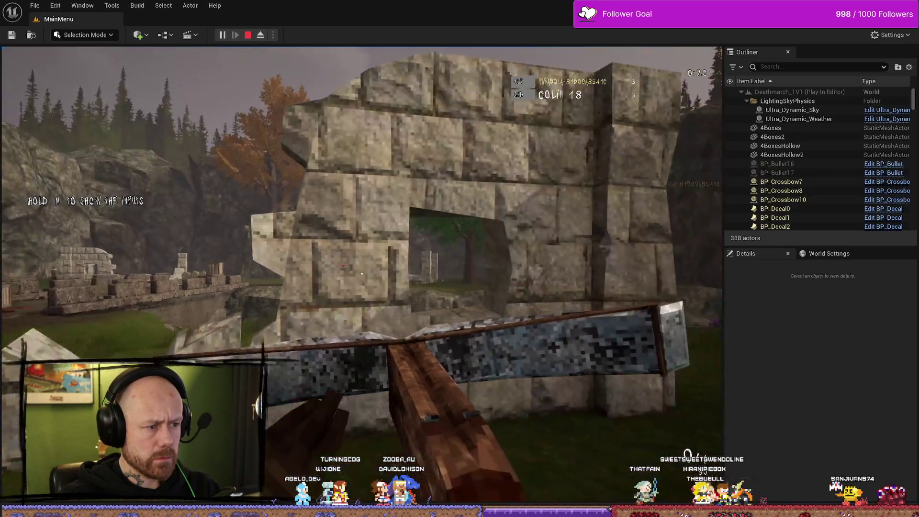
left_click(362, 274)
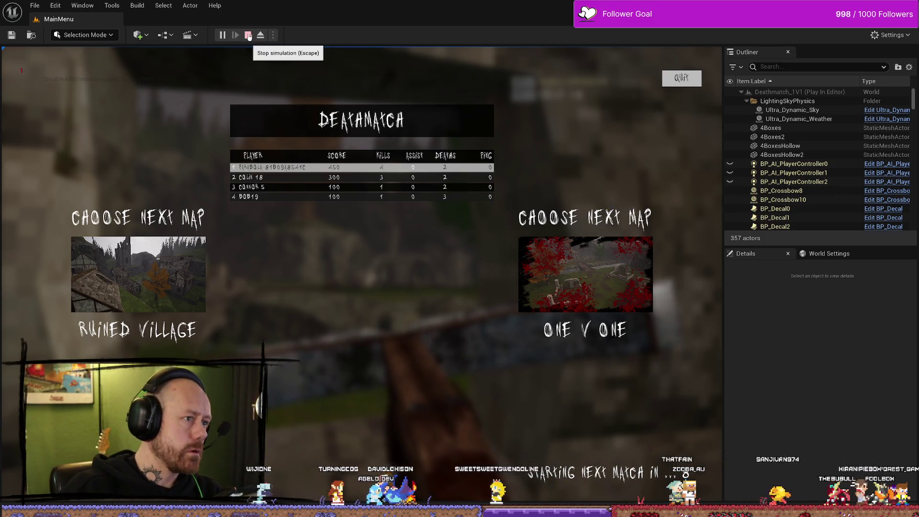
left_click(249, 36)
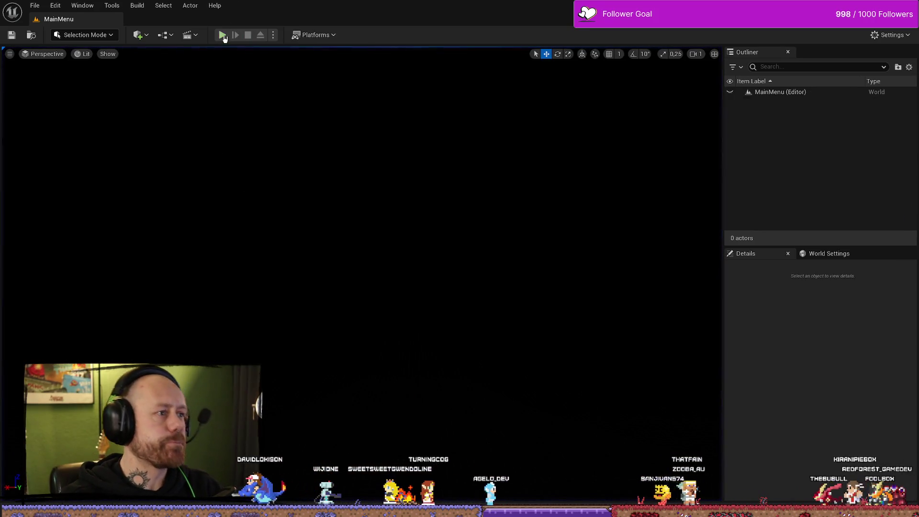
- Start a singleplayer Deathmatch on One V One, then end the session right away
left_click(222, 35)
left_click(90, 282)
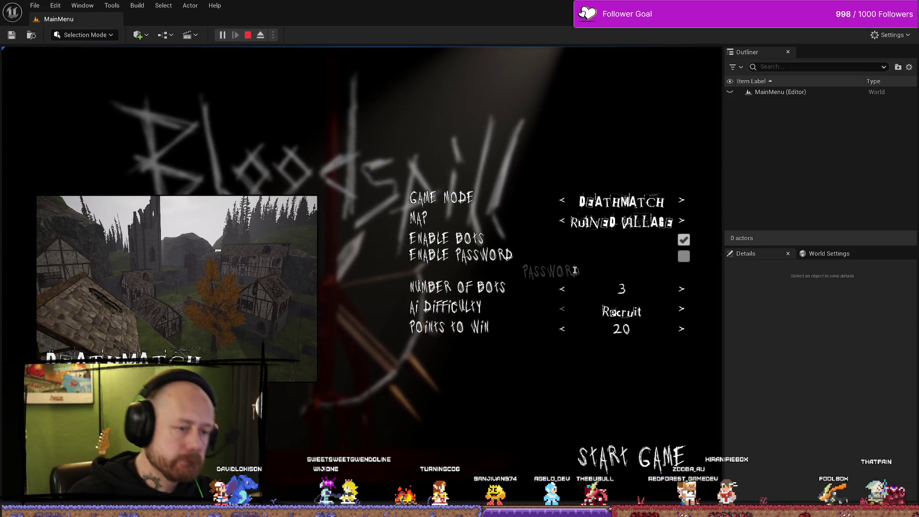
left_click(563, 222)
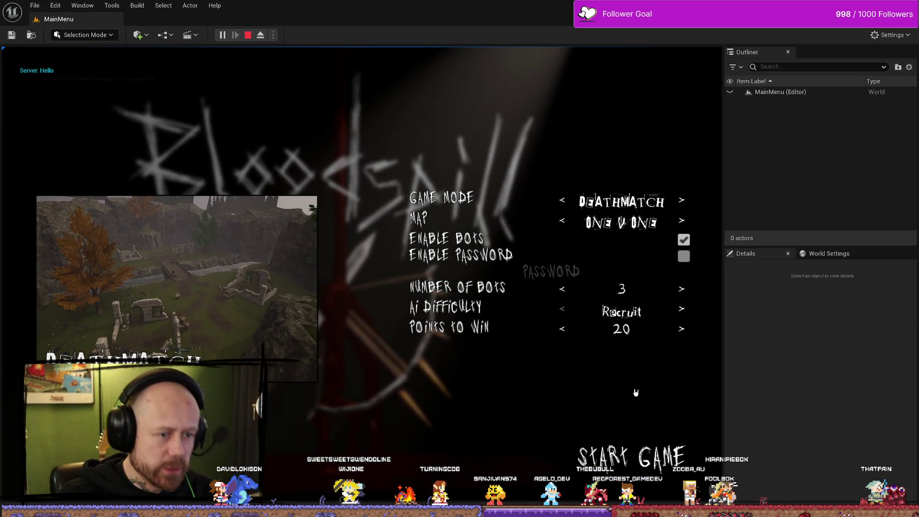
left_click(617, 471)
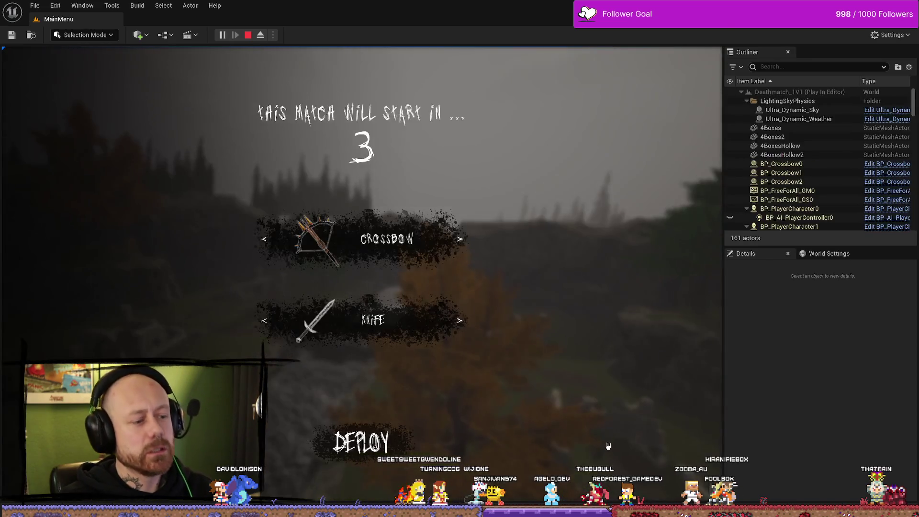
key("Escape")
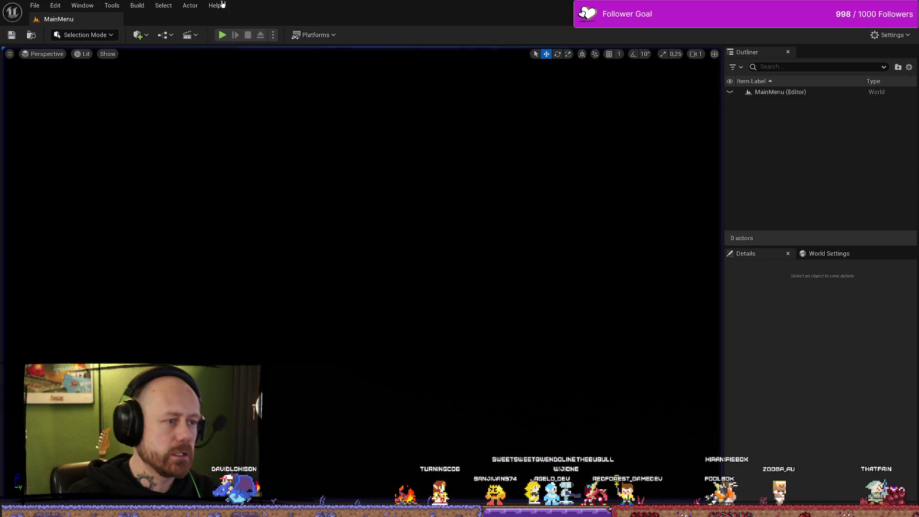
- Play a multiplayer One V One Deathmatch through to its final scoreboard, then stop
left_click(222, 35)
left_click(96, 289)
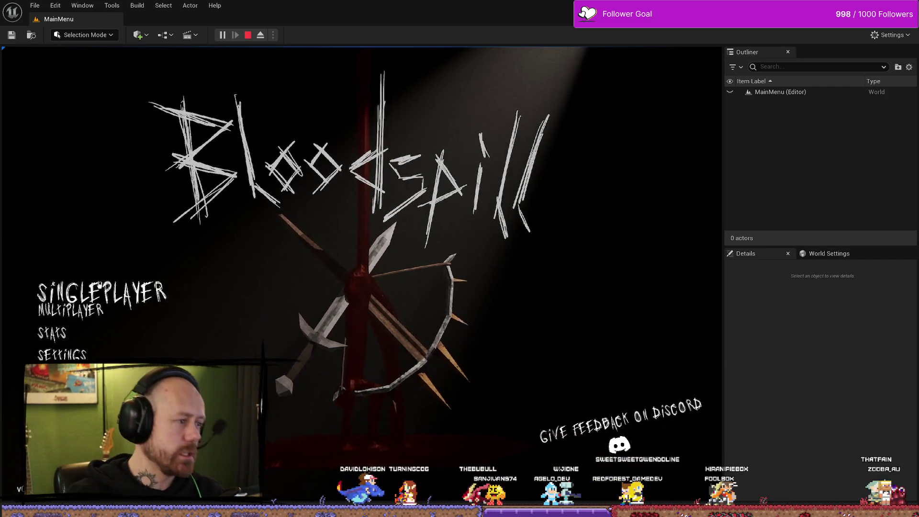
left_click(560, 223)
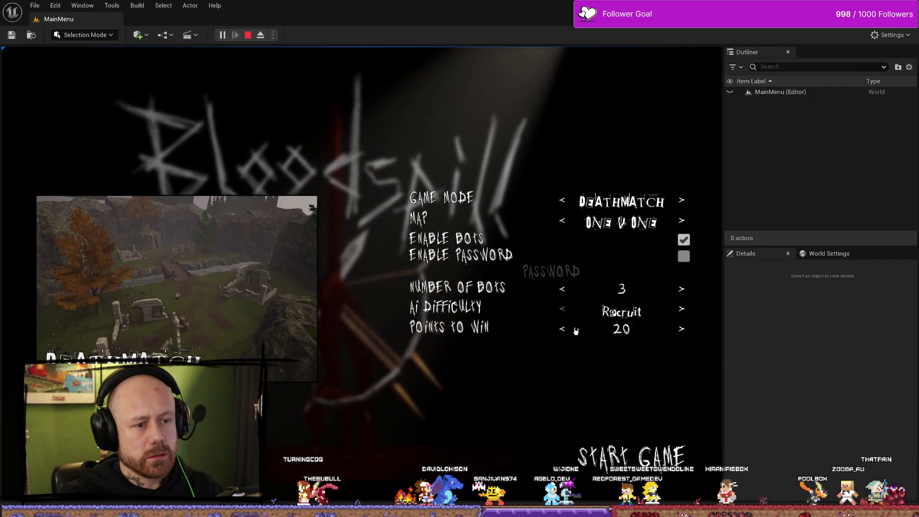
left_click(653, 452)
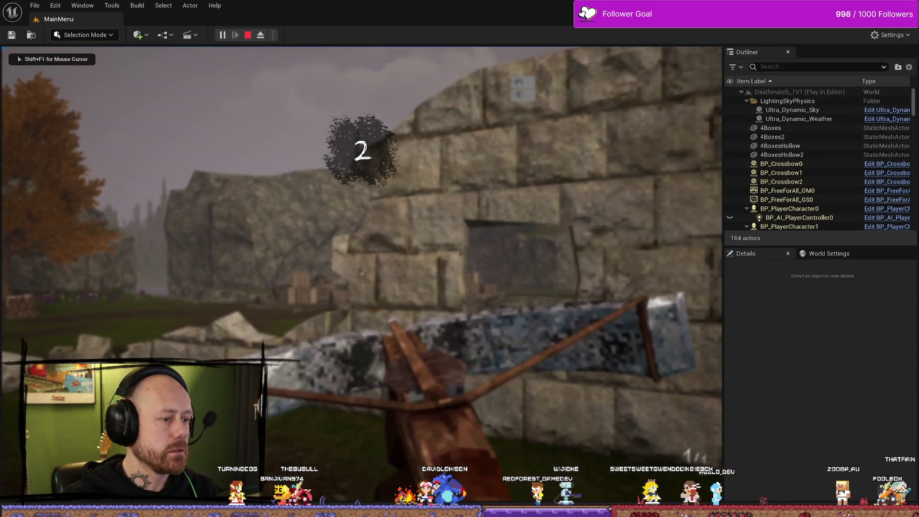
mouse_move(362, 273)
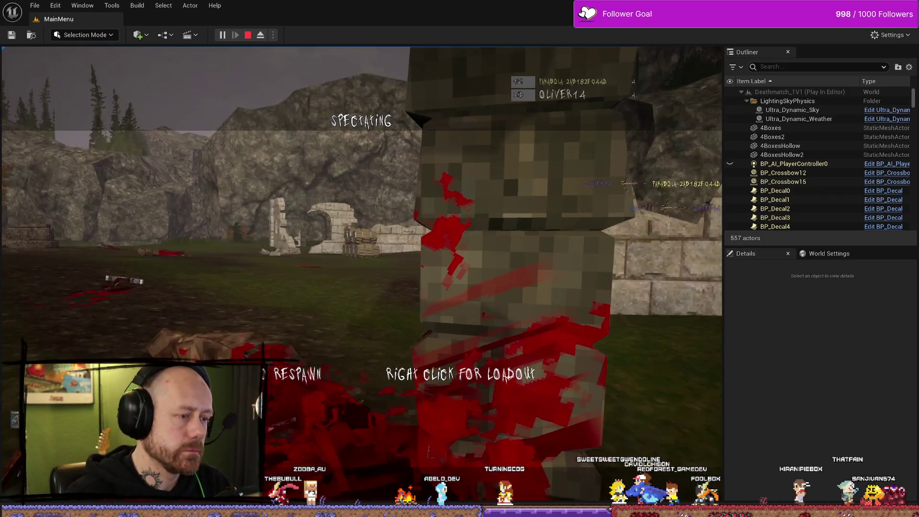
left_click(362, 273)
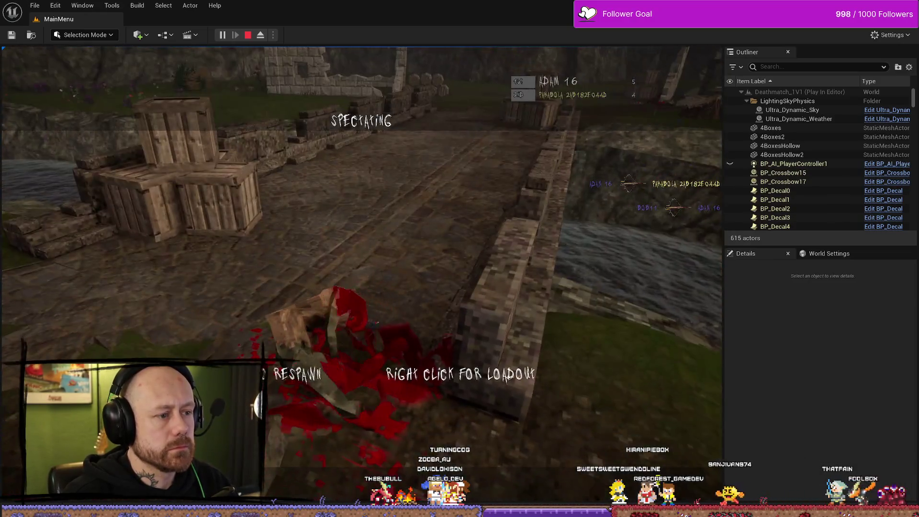
left_click(362, 273)
key("Tab")
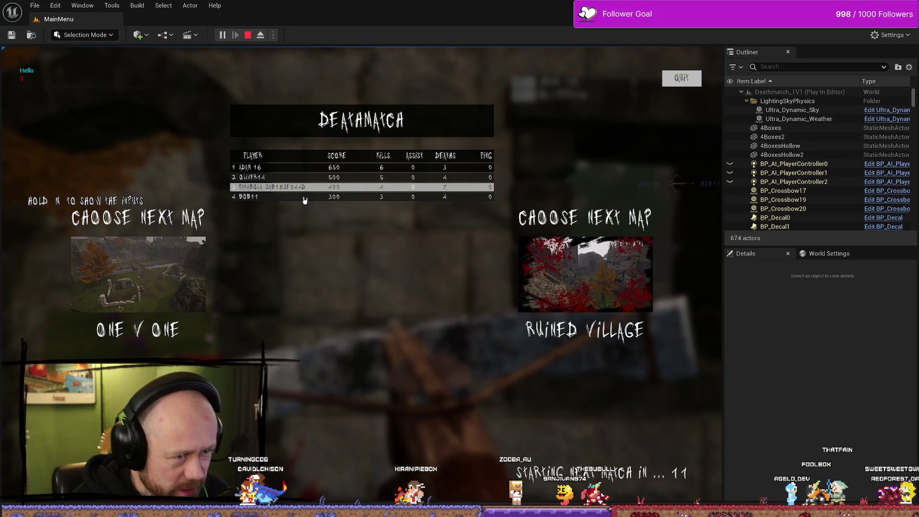
key("Escape")
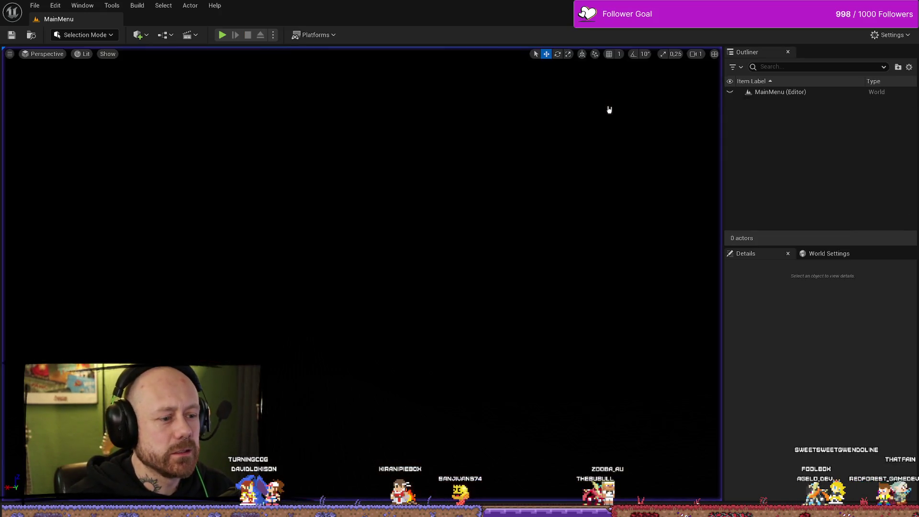
- In WB_EndGameScoresFreeForAll's Event Graph, rearrange the Print String and Position for Save nodes
key("ctrl+space")
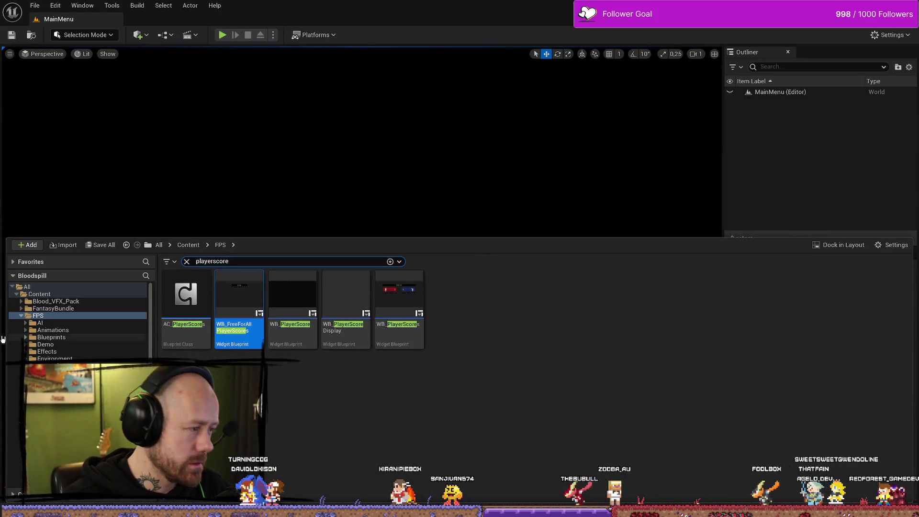
key("alt+Tab")
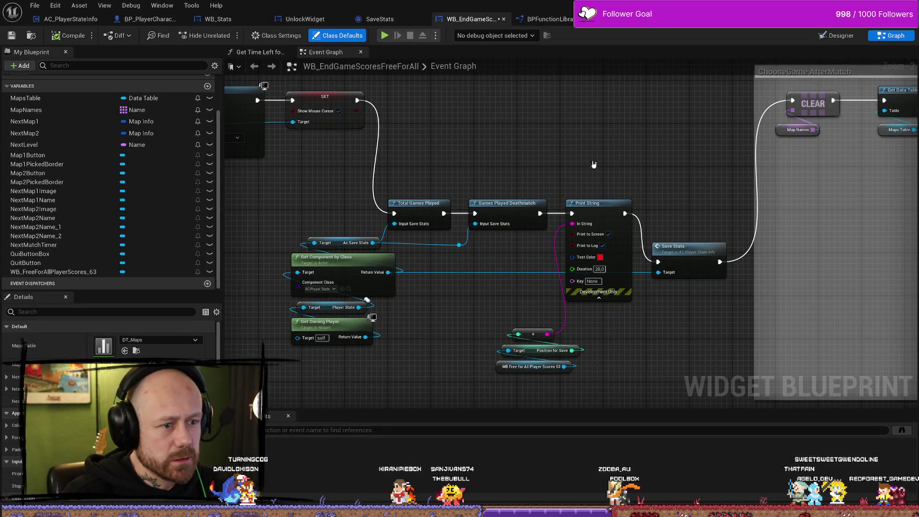
left_click_drag(594, 165, 498, 164)
left_click(503, 202)
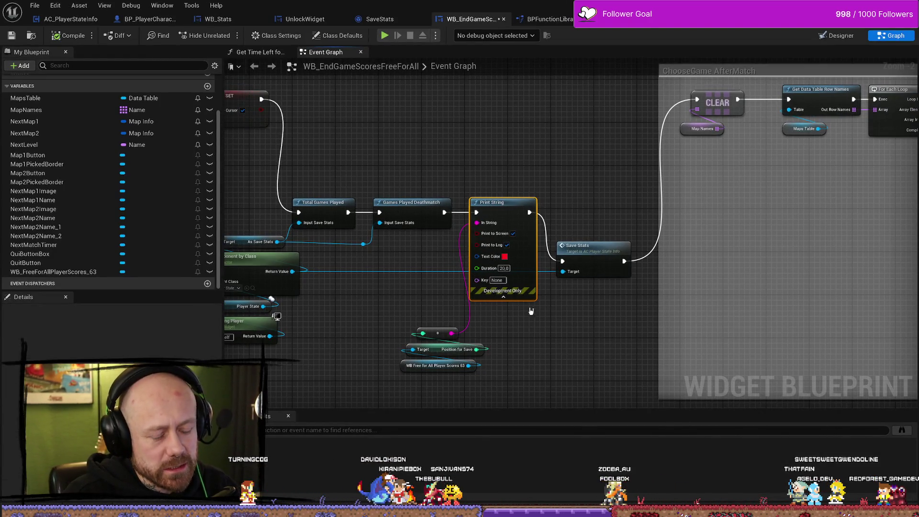
left_click_drag(556, 402, 494, 351)
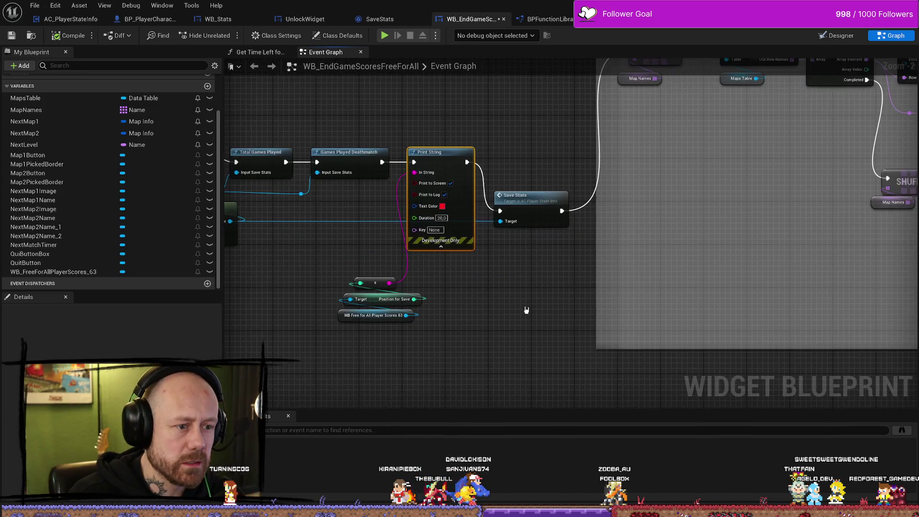
left_click(515, 153)
left_click_drag(550, 211, 609, 213)
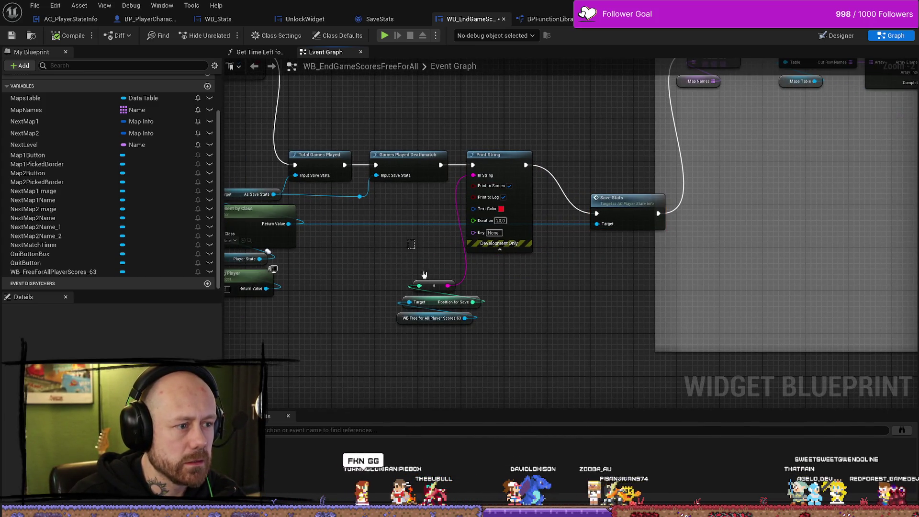
left_click_drag(424, 275, 478, 328)
mouse_move(433, 302)
left_mouse_down()
mouse_move(462, 303)
mouse_move(429, 302)
left_mouse_up()
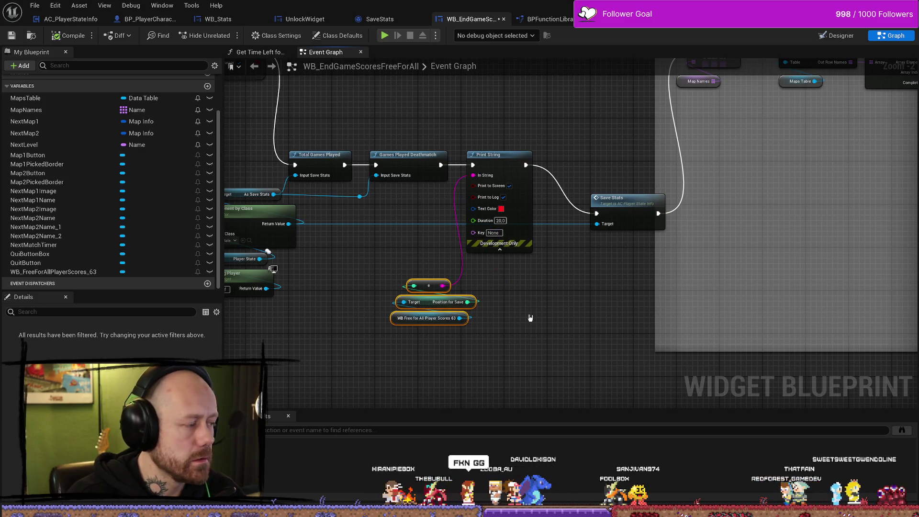
left_click_drag(531, 318, 508, 340)
- Delete the reroute into Print String's In String so it prints Hello, then tidy the graph
left_click(503, 268)
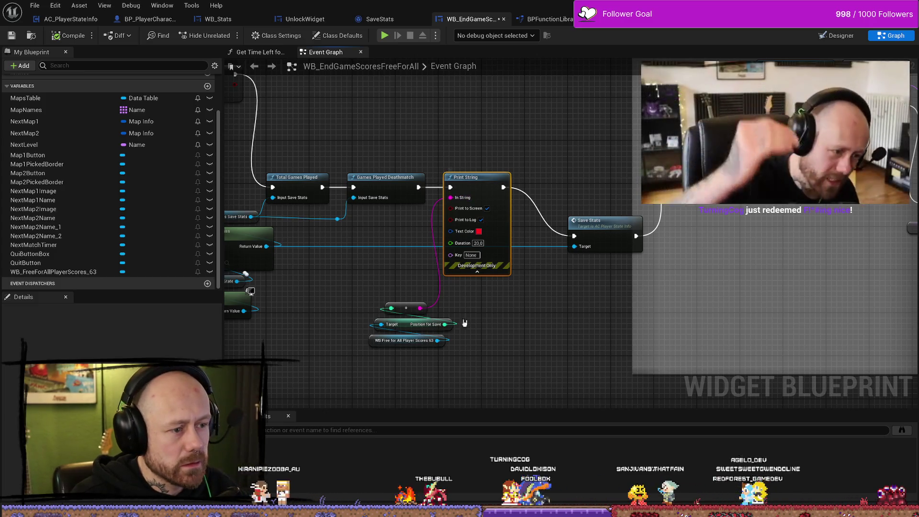
left_click_drag(472, 178, 489, 178)
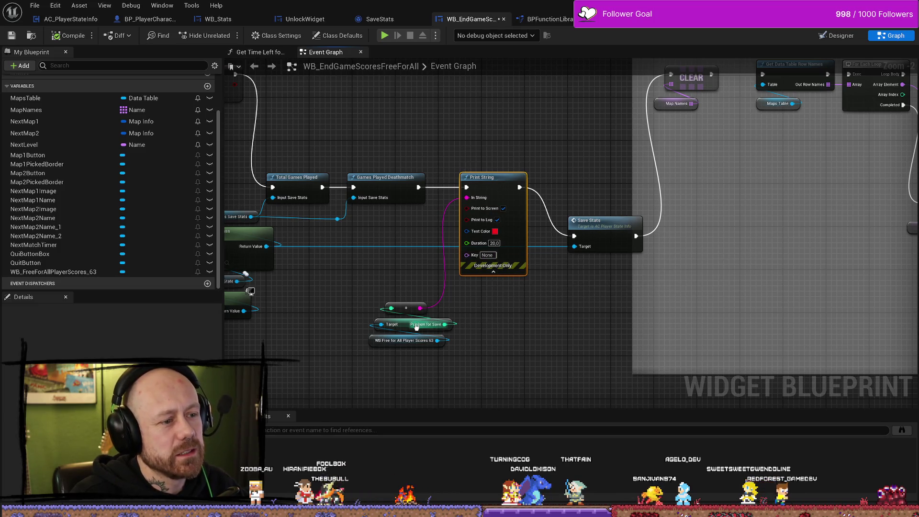
left_click(406, 308)
key("Delete")
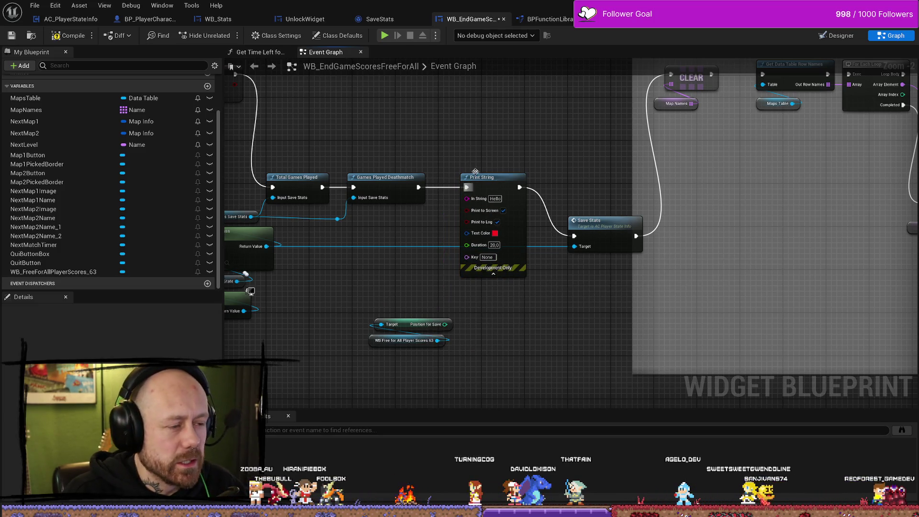
left_click_drag(493, 178, 504, 56)
mouse_move(483, 217)
left_mouse_down()
mouse_move(462, 221)
mouse_move(523, 260)
mouse_move(487, 220)
mouse_move(496, 205)
mouse_move(490, 235)
left_mouse_up()
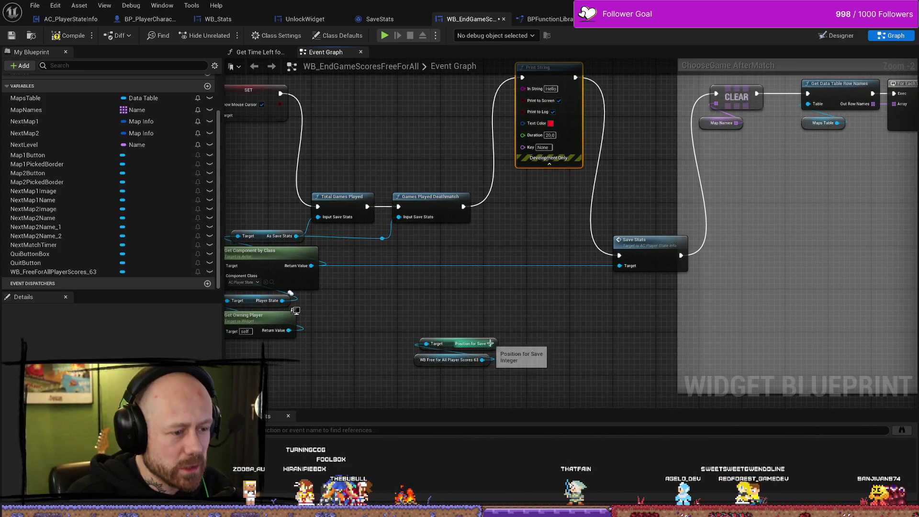
left_click_drag(455, 308, 489, 307)
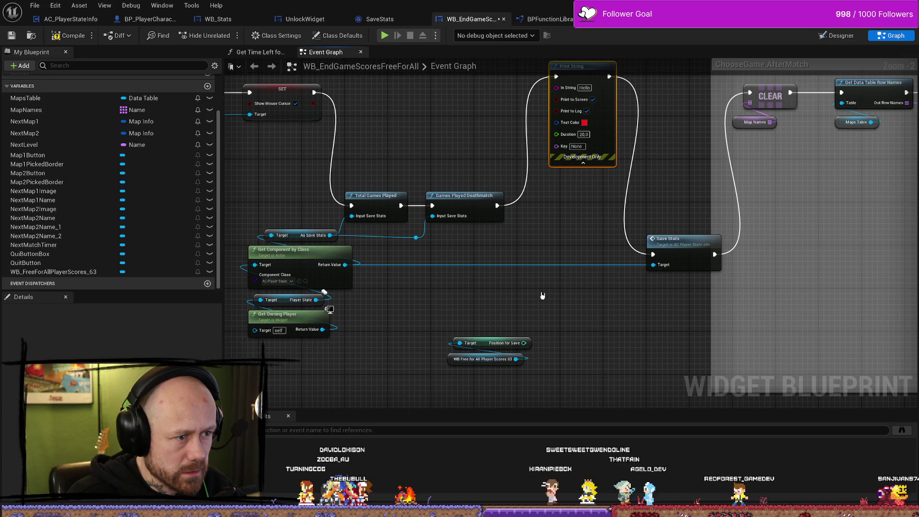
left_click_drag(524, 342, 507, 312)
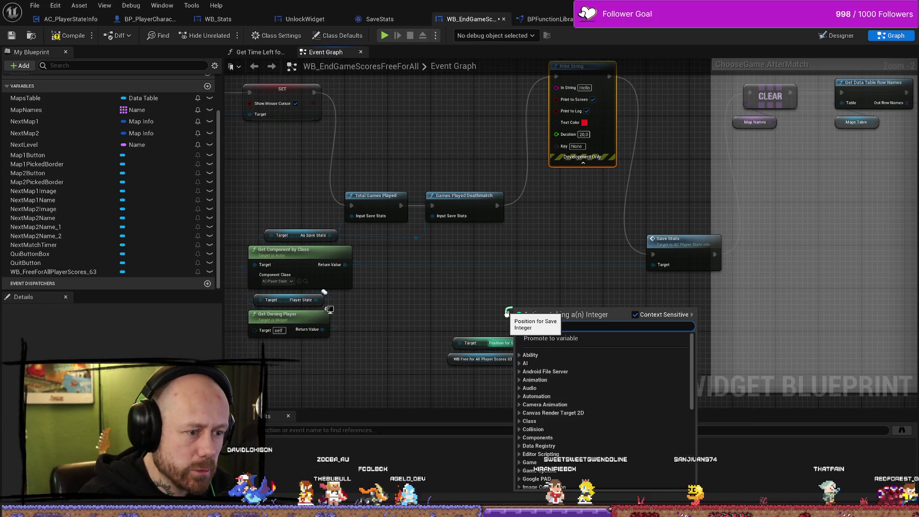
- Add a Position for Save == 1 Branch after Games Played Deathmatch, False going to Save Stats
type("set==")
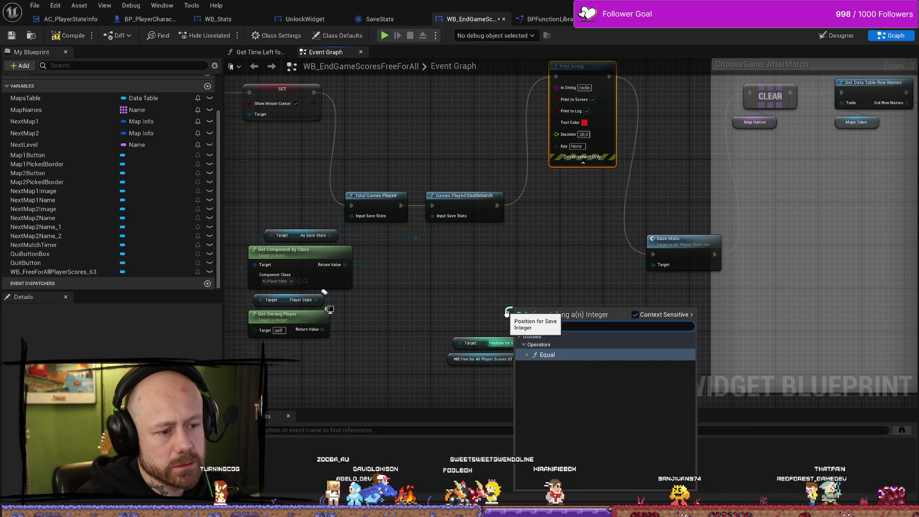
key("Return")
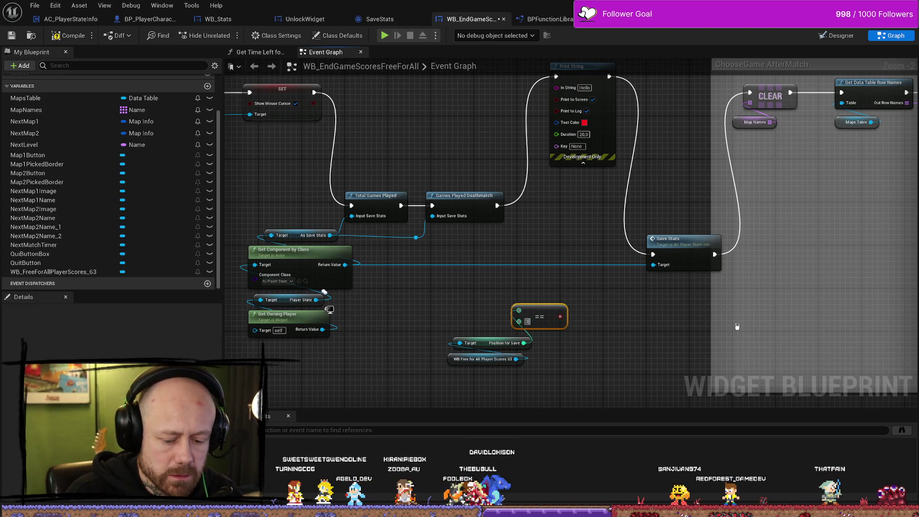
mouse_move(546, 315)
left_mouse_down()
mouse_move(476, 328)
mouse_move(554, 298)
mouse_move(537, 287)
left_mouse_up()
type("branch")
key("Return")
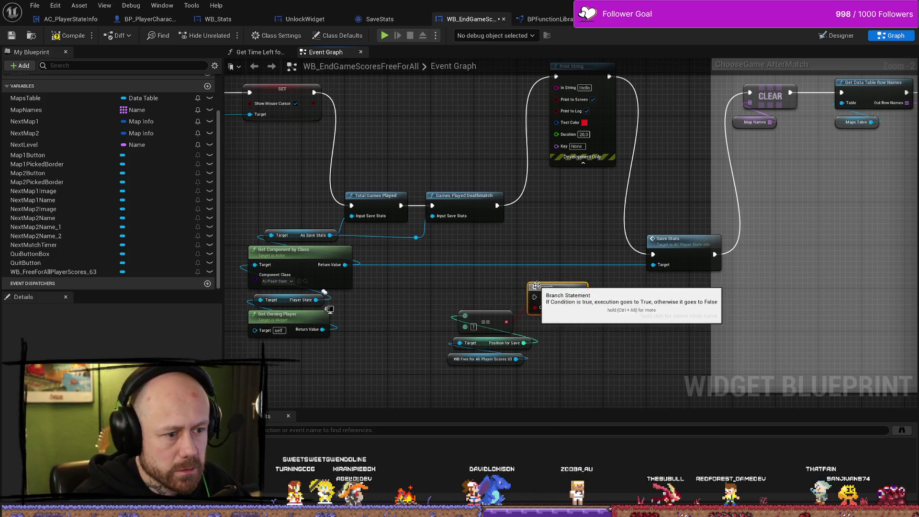
mouse_move(530, 254)
left_mouse_down()
mouse_move(526, 243)
mouse_move(507, 273)
left_mouse_up()
mouse_move(474, 225)
left_mouse_down()
mouse_move(515, 251)
mouse_move(511, 316)
mouse_move(630, 274)
left_mouse_up()
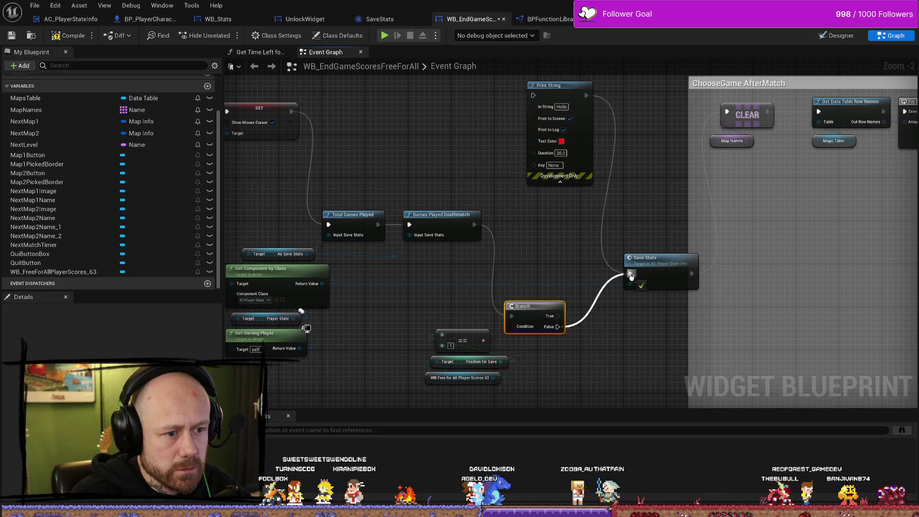
left_click_drag(540, 315, 534, 228)
- Rearrange the Branch, Print String and == comparison nodes above the Branch
left_click_drag(522, 149, 470, 227)
left_click_drag(521, 165, 625, 165)
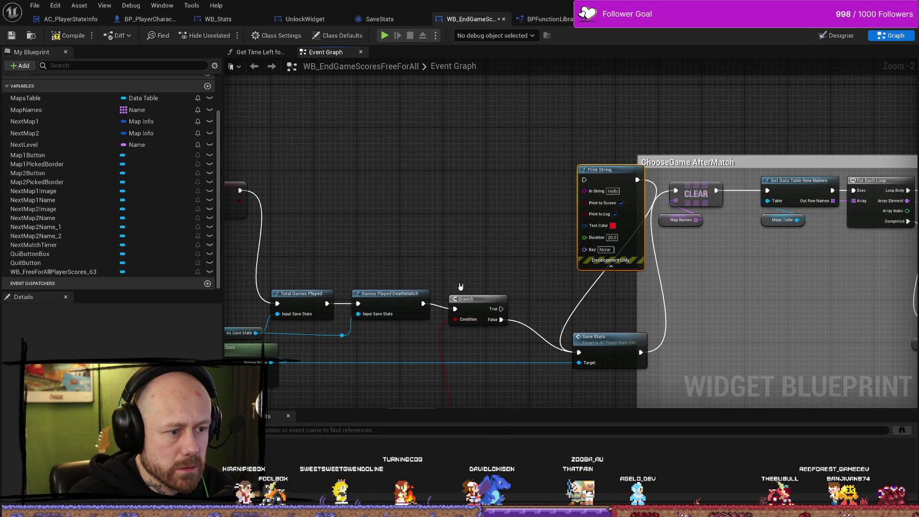
left_click_drag(475, 293, 486, 204)
mouse_move(479, 378)
left_mouse_down()
mouse_move(413, 316)
mouse_move(432, 251)
left_mouse_up()
mouse_move(528, 244)
left_mouse_down()
mouse_move(461, 294)
mouse_move(581, 242)
mouse_move(622, 211)
left_mouse_up()
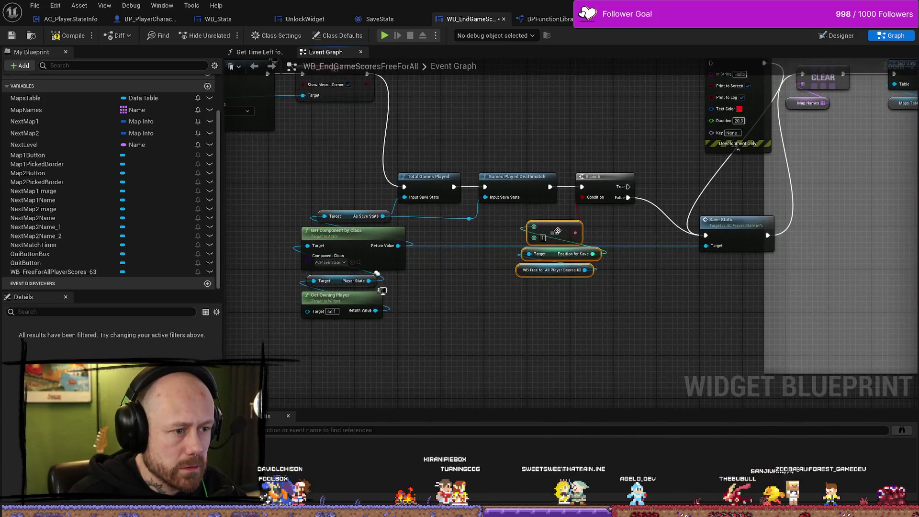
left_click_drag(700, 254, 599, 253)
mouse_move(523, 232)
left_mouse_down()
mouse_move(601, 230)
mouse_move(540, 231)
mouse_move(540, 240)
mouse_move(535, 232)
mouse_move(532, 270)
left_mouse_up()
mouse_move(474, 260)
left_mouse_down()
mouse_move(398, 218)
mouse_move(472, 128)
mouse_move(479, 136)
mouse_move(509, 119)
left_mouse_up()
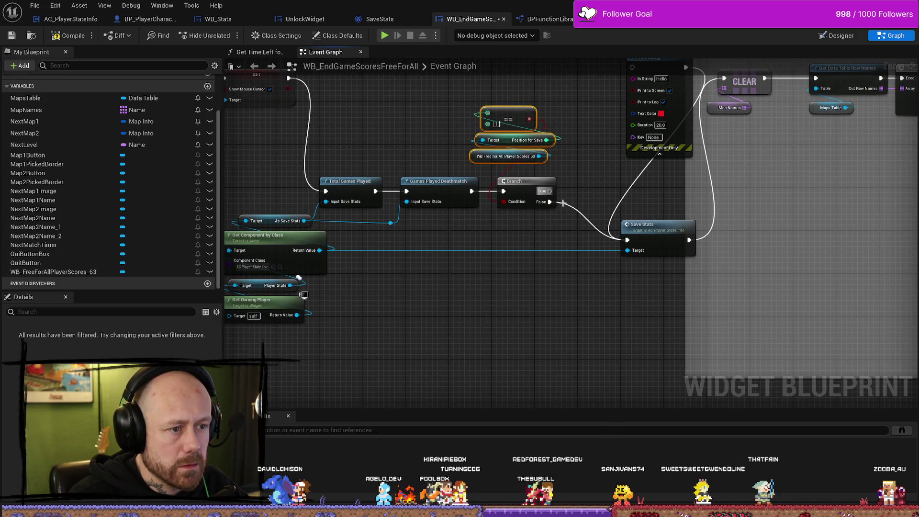
left_click_drag(550, 191, 488, 295)
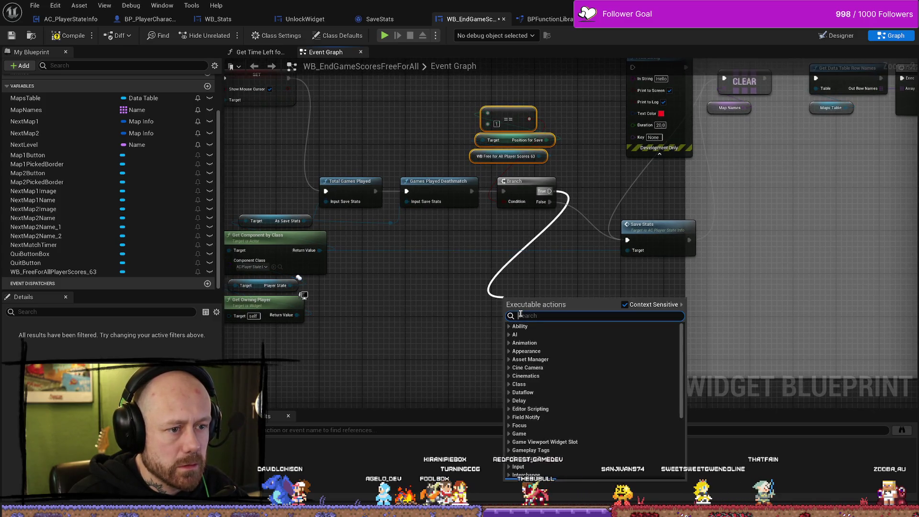
left_click(462, 310)
left_click_drag(436, 300, 484, 330)
- Add a Games Played Deathmatch node wired from the As Save Stats value
mouse_move(438, 253)
left_mouse_down()
mouse_move(502, 273)
mouse_move(488, 266)
left_mouse_up()
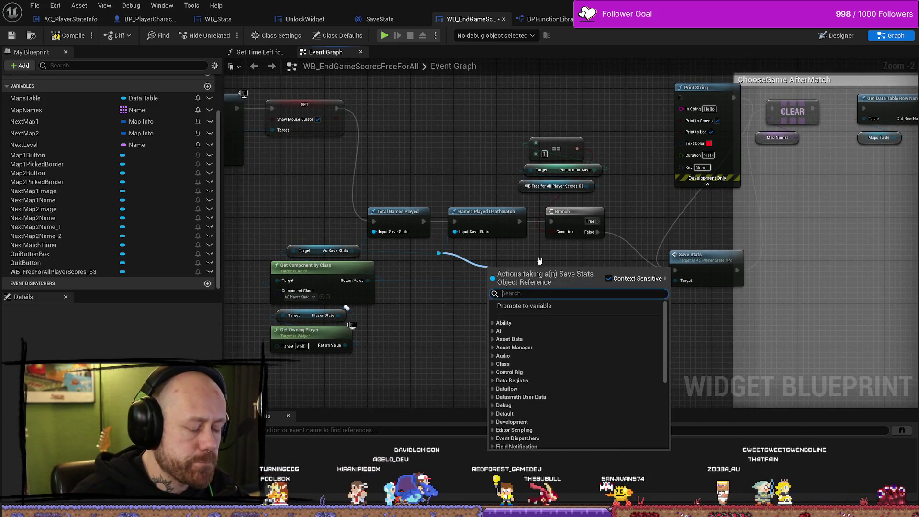
type("deat")
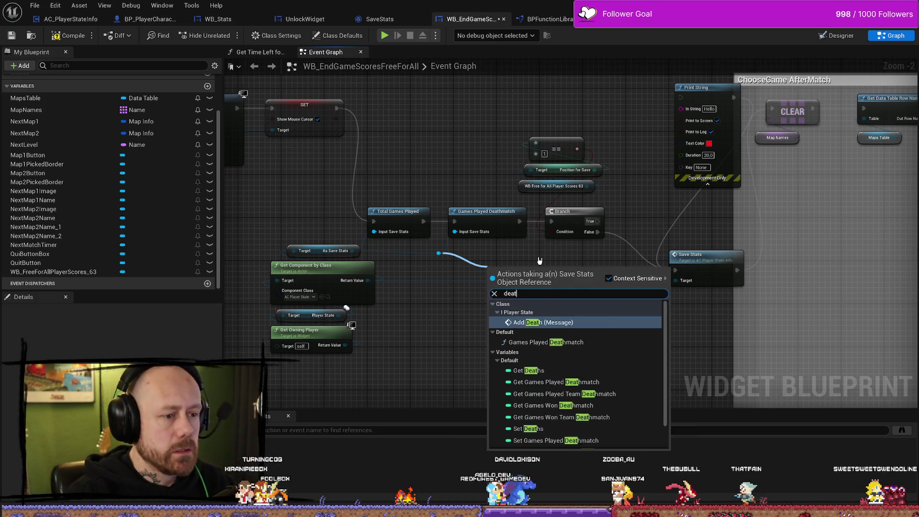
type("hma")
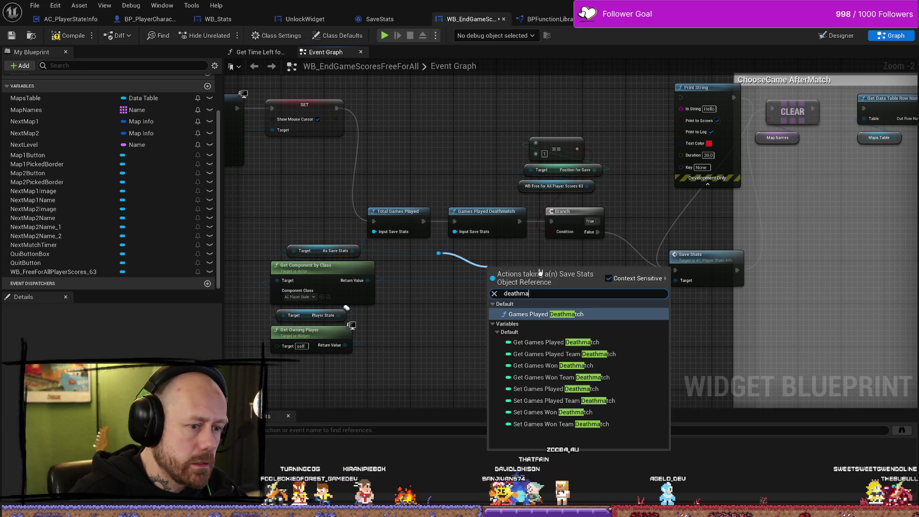
key("Return")
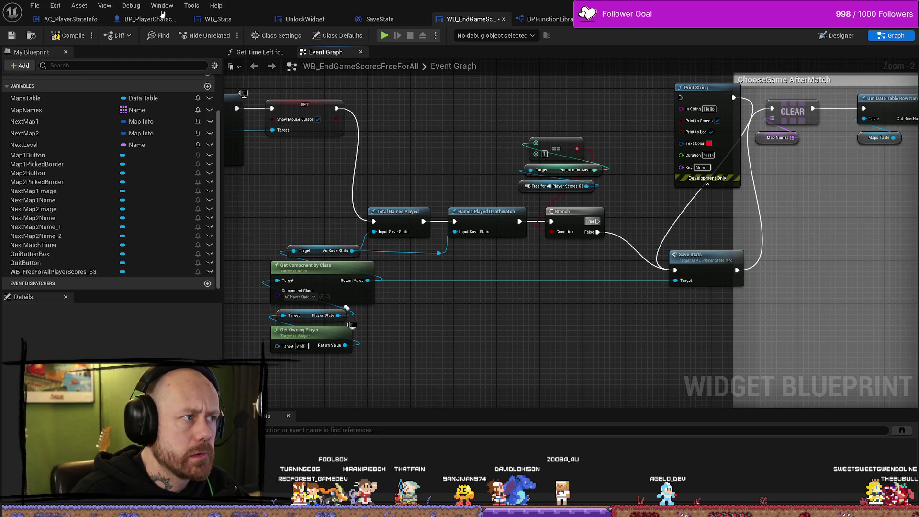
left_click(57, 19)
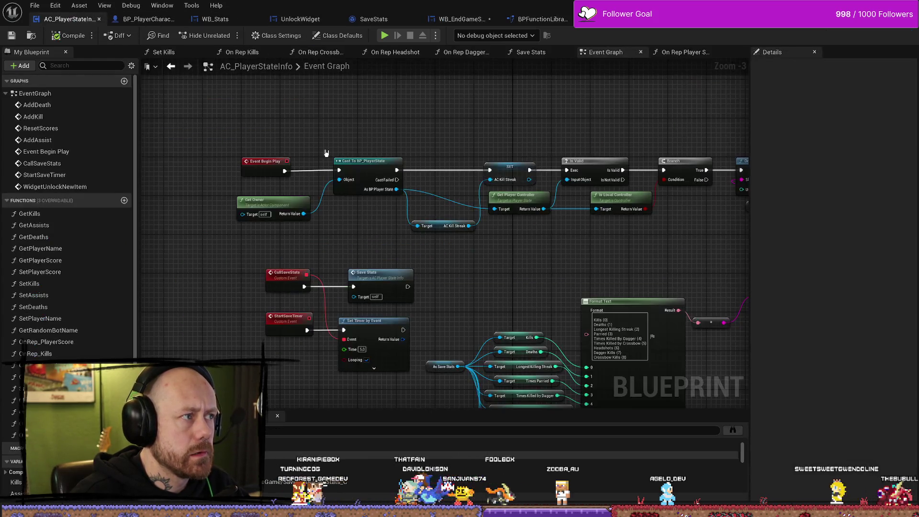
- Duplicate the GamesPlayedDeathmatch function in the function library as DeathmatchsWon
left_click(530, 20)
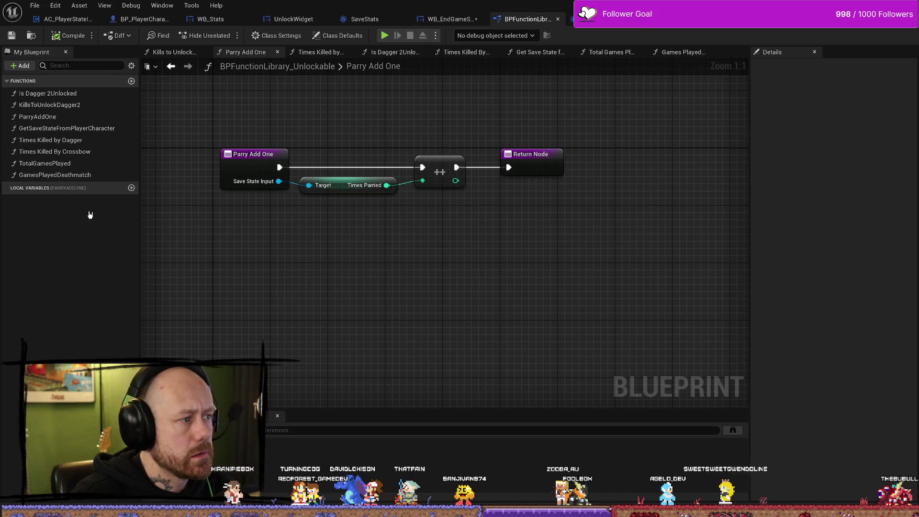
left_click(70, 174)
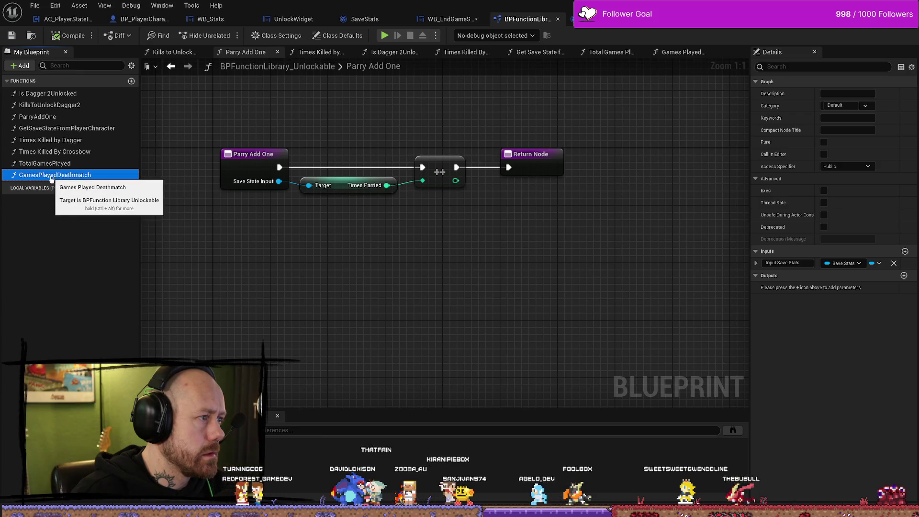
right_click(69, 179)
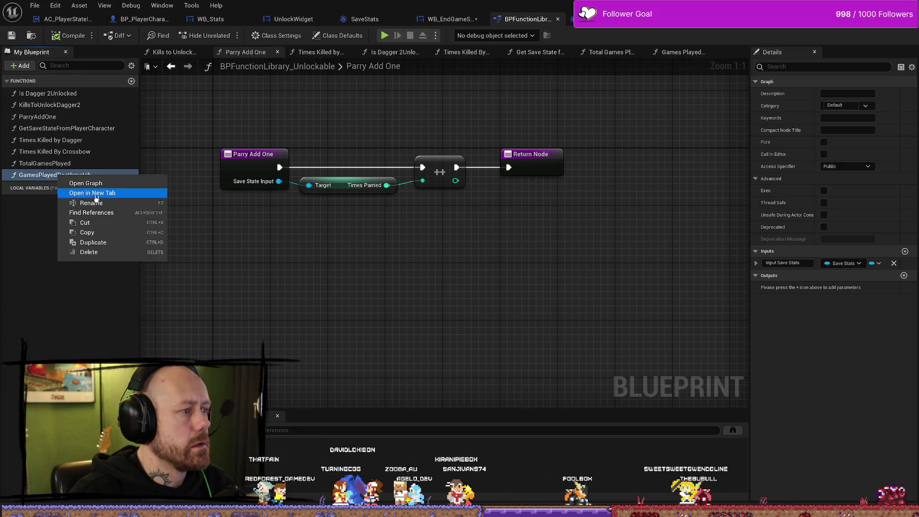
left_click(94, 243)
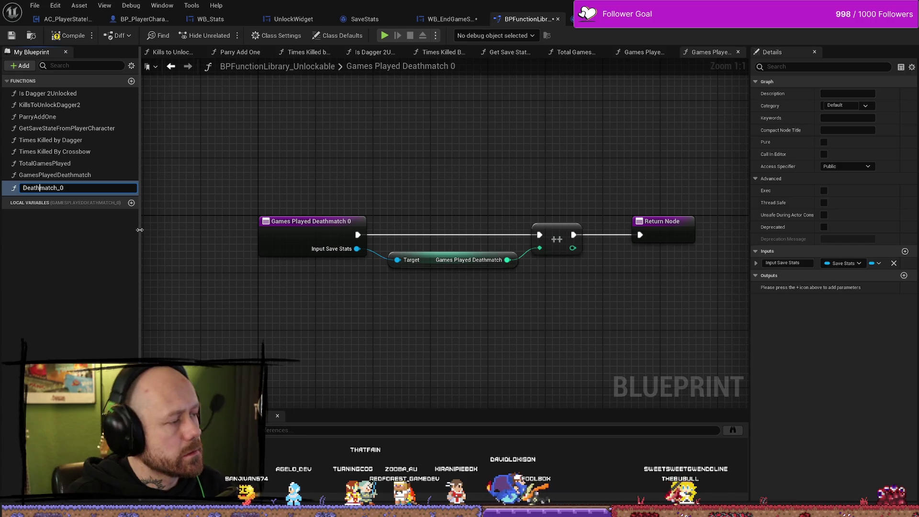
key("End")
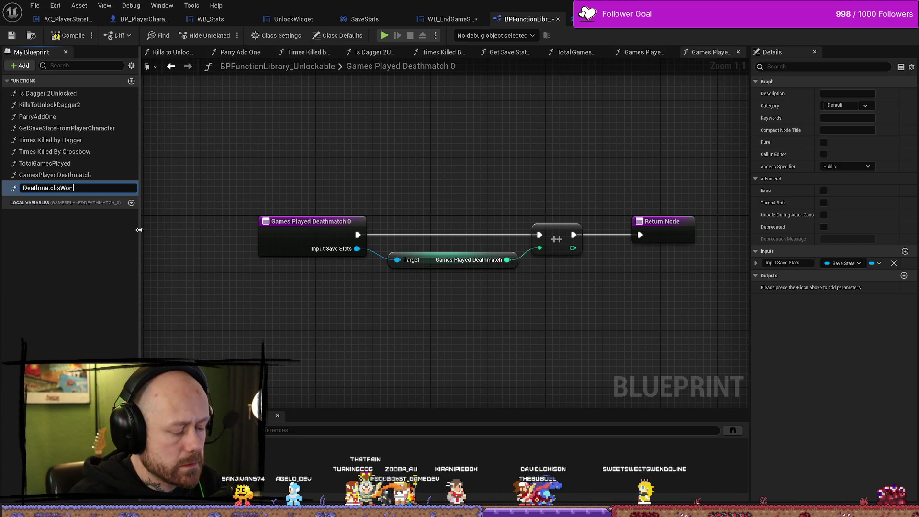
key("Return")
- Replace its getter with Games Won Deathmatch from Input Save Stats, plugged into the ++ node
left_click_drag(265, 222, 353, 203)
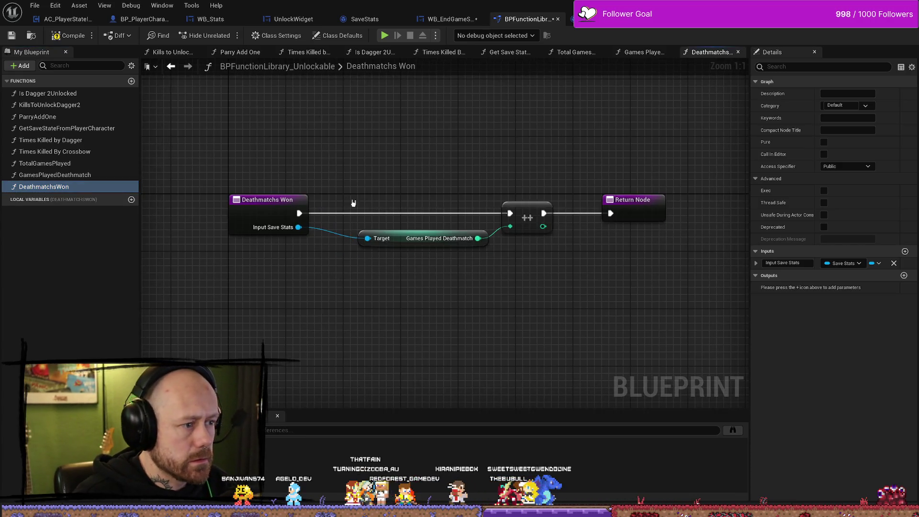
mouse_move(366, 172)
left_mouse_down()
mouse_move(360, 223)
mouse_move(368, 229)
left_mouse_up()
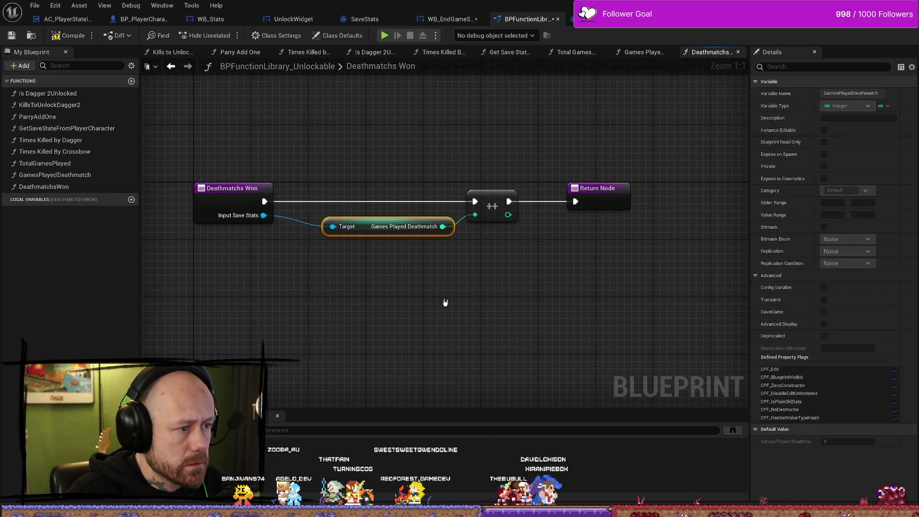
key("Delete")
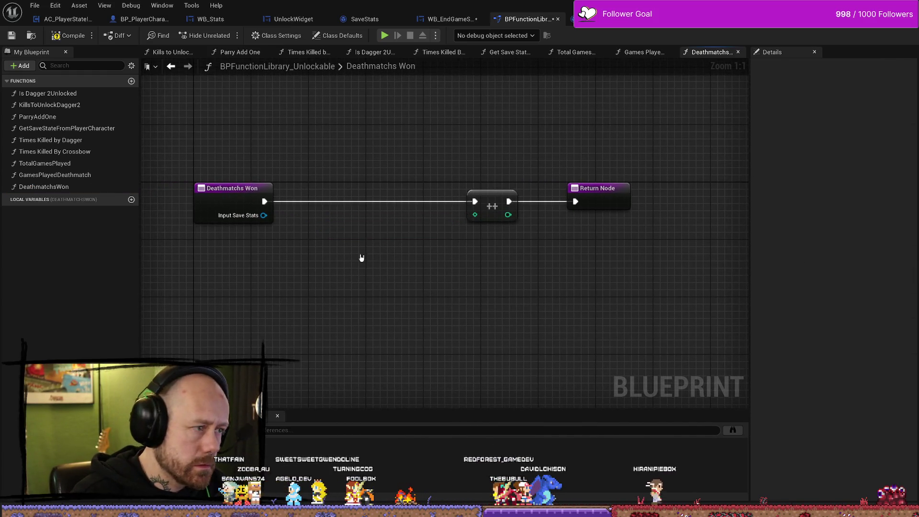
left_click(86, 186)
mouse_move(264, 215)
left_mouse_down()
mouse_move(330, 234)
mouse_move(320, 252)
left_mouse_up()
type("death")
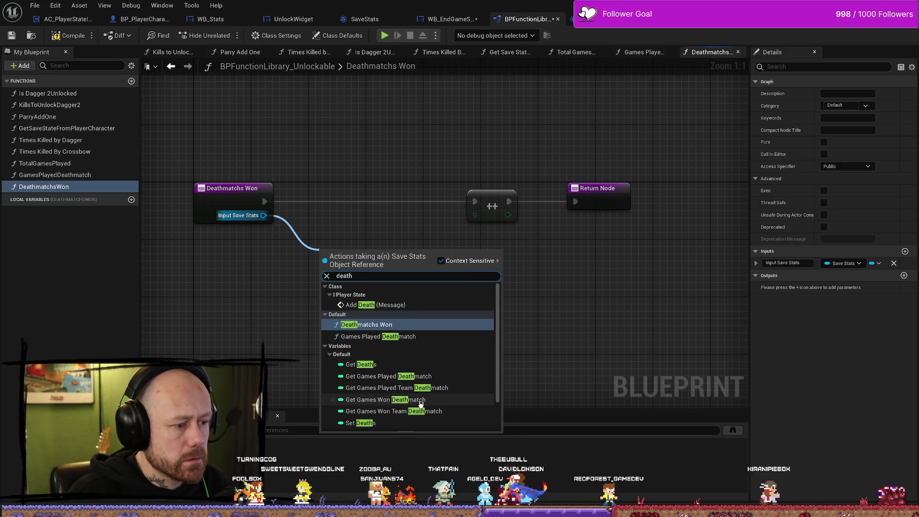
left_click(383, 400)
mouse_move(430, 255)
left_mouse_down()
mouse_move(469, 209)
mouse_move(481, 216)
left_mouse_up()
left_click_drag(378, 255, 379, 226)
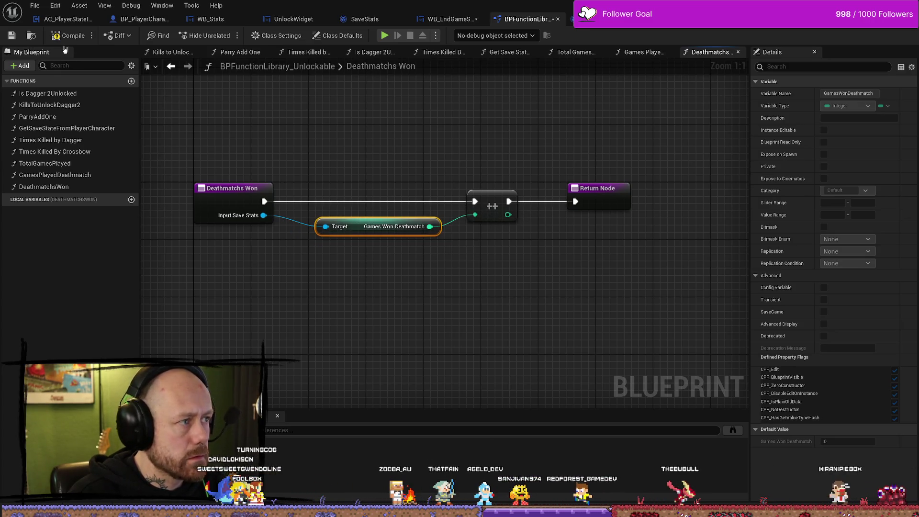
- Save the function library blueprint
left_click(12, 36)
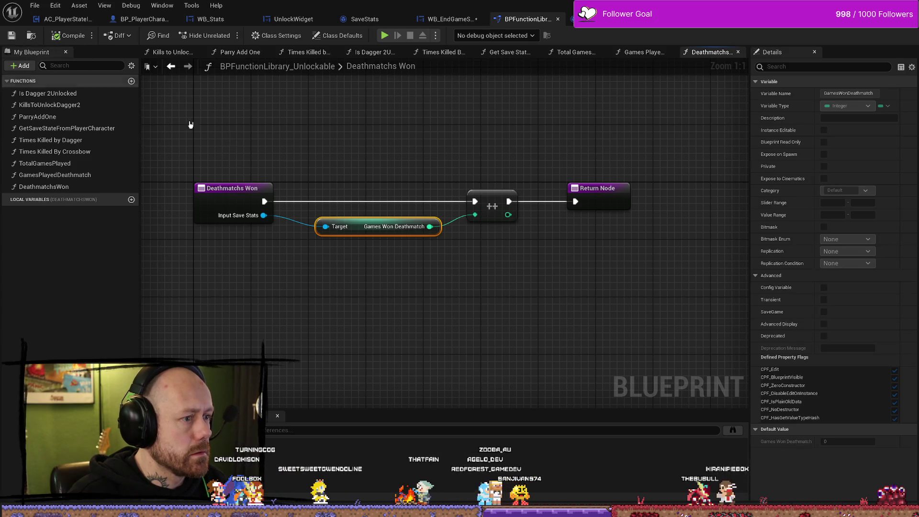
left_click_drag(318, 120, 369, 132)
left_click(450, 19)
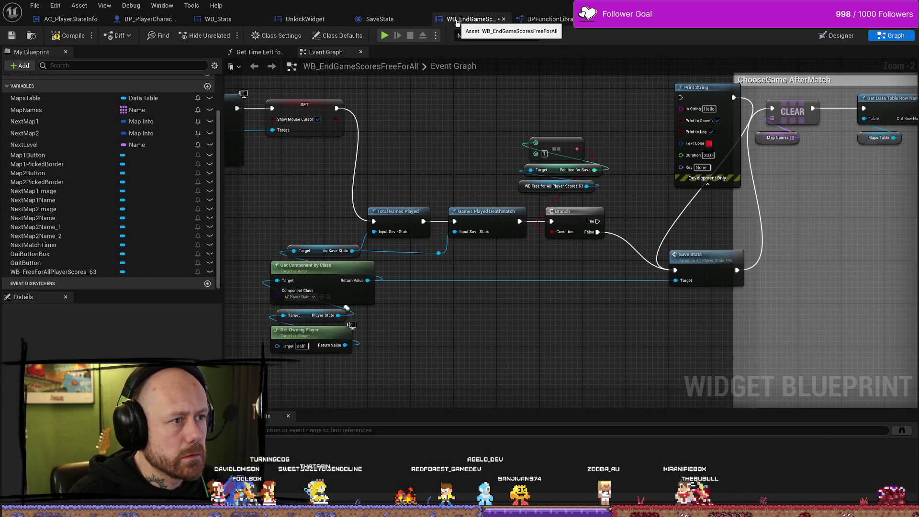
- In WB_Stats, copy the Deathmatches Played SET node and chain the copy after it
left_click(225, 19)
scroll(550, 288, "up", 5)
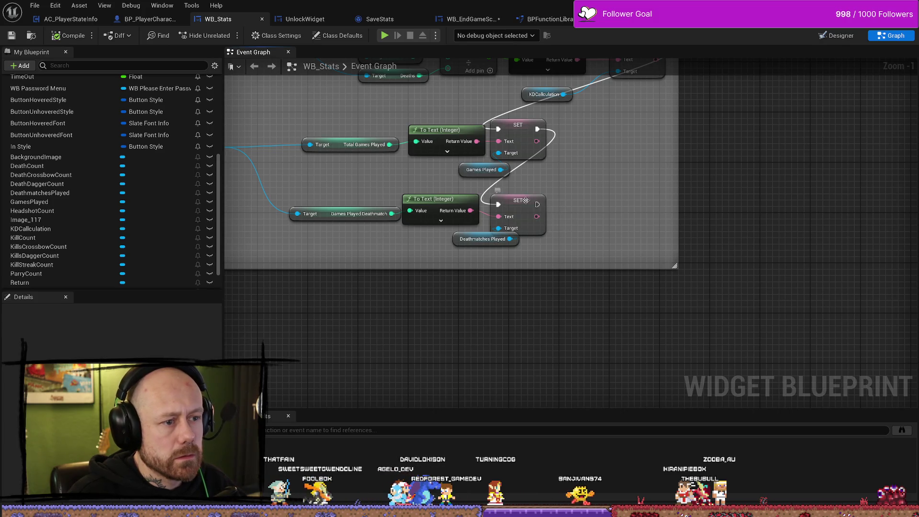
left_click(526, 200)
key("ctrl+c")
key("ctrl+v")
key("ctrl+v")
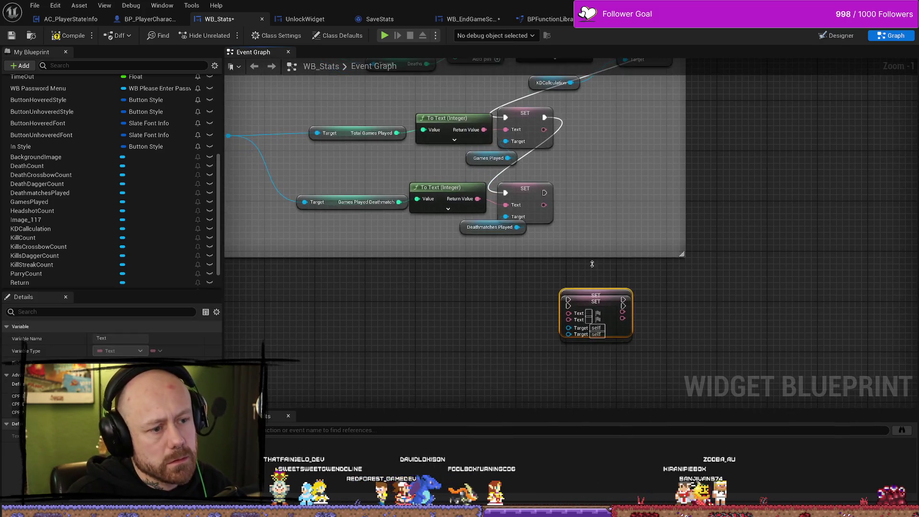
key("ctrl+z")
left_click_drag(594, 288, 524, 269)
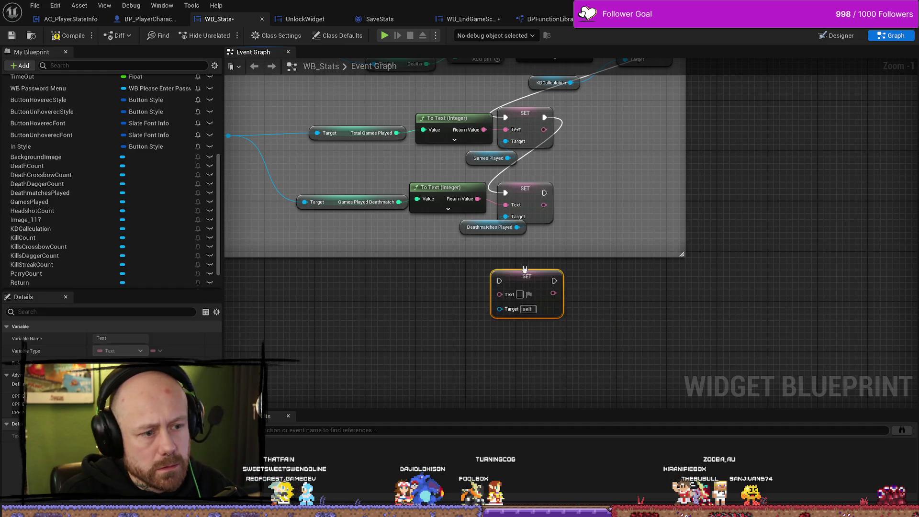
left_click_drag(544, 192, 499, 282)
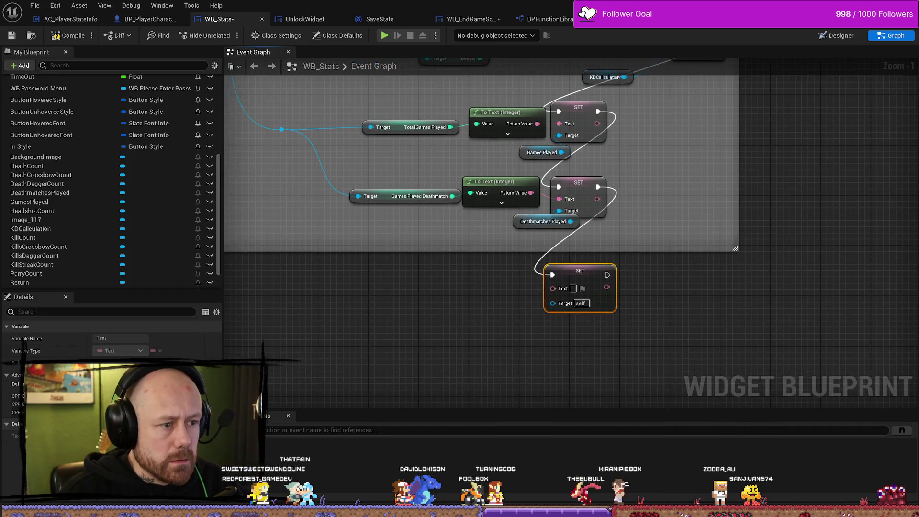
- Feed Get Games Won Deathmatch from the save stats reference into the new SET node's Text
scroll(500, 311, "down", 3)
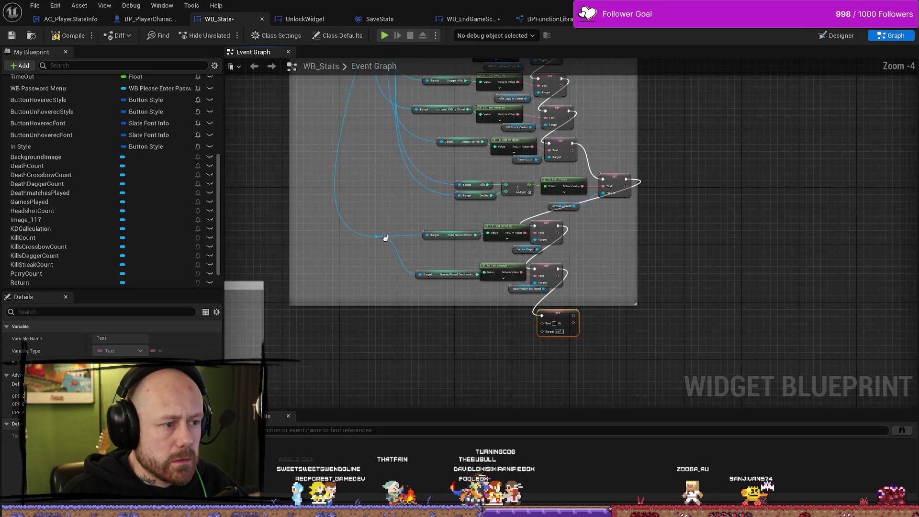
left_click_drag(386, 274, 395, 317)
type("deathmat")
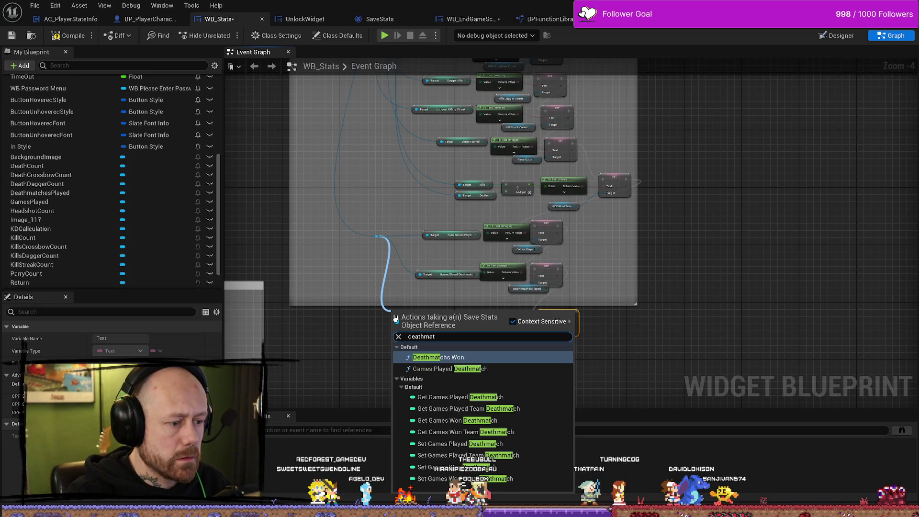
key("Up")
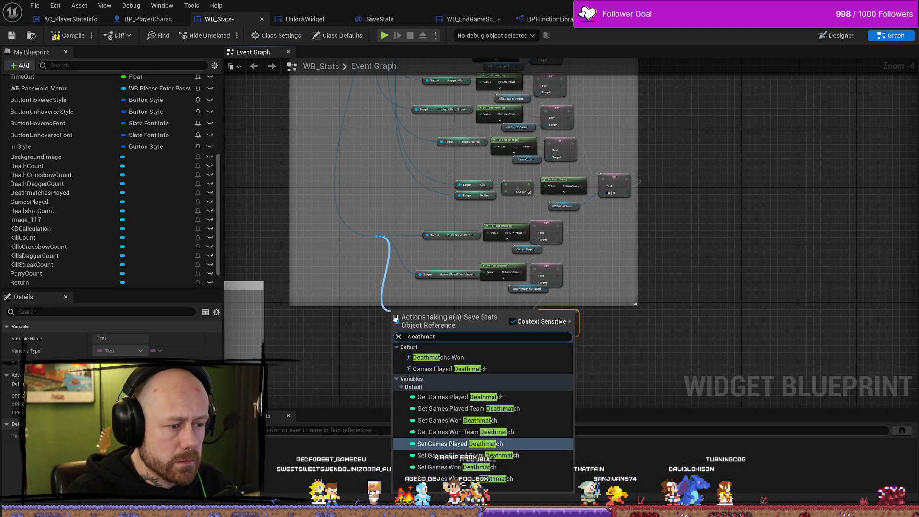
key("Up")
key("Up")
key("Return")
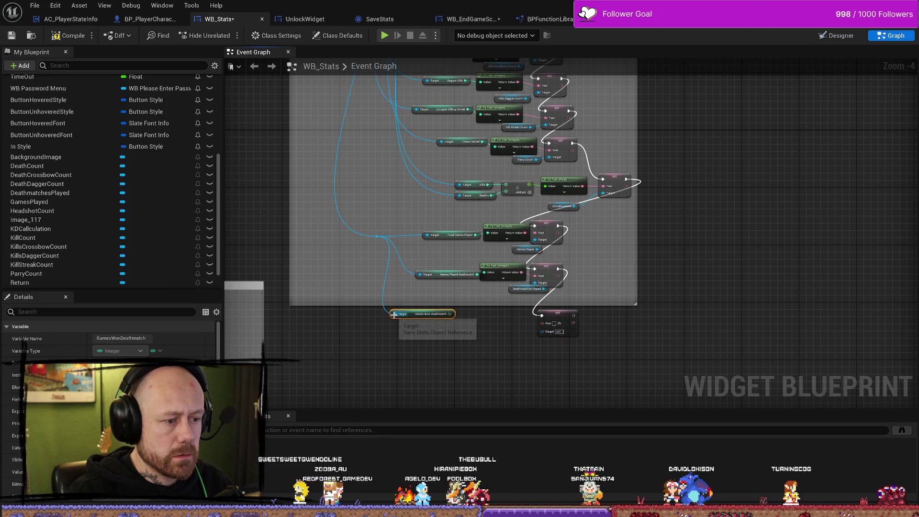
scroll(404, 228, "up", 4)
left_click_drag(365, 253, 554, 272)
left_click_drag(418, 256, 469, 256)
- Compile WB_Stats and switch to its Designer layout
left_click(507, 336)
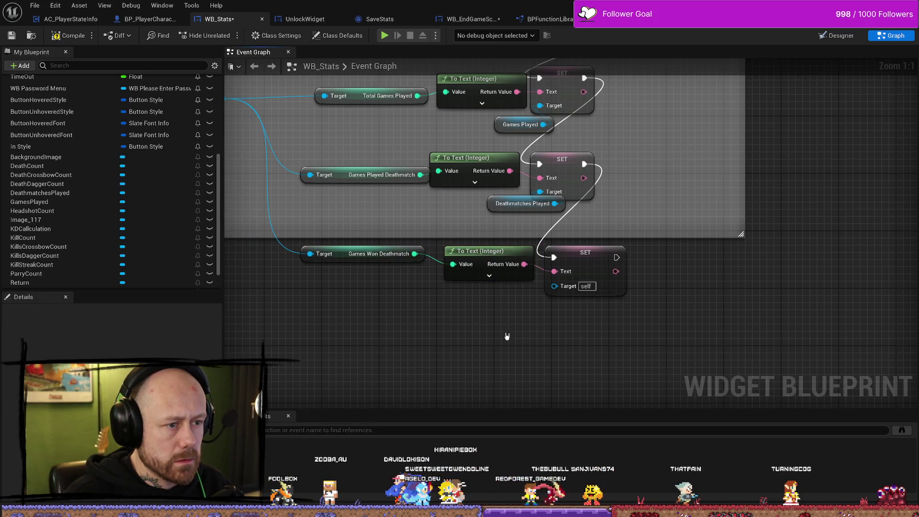
key("F7")
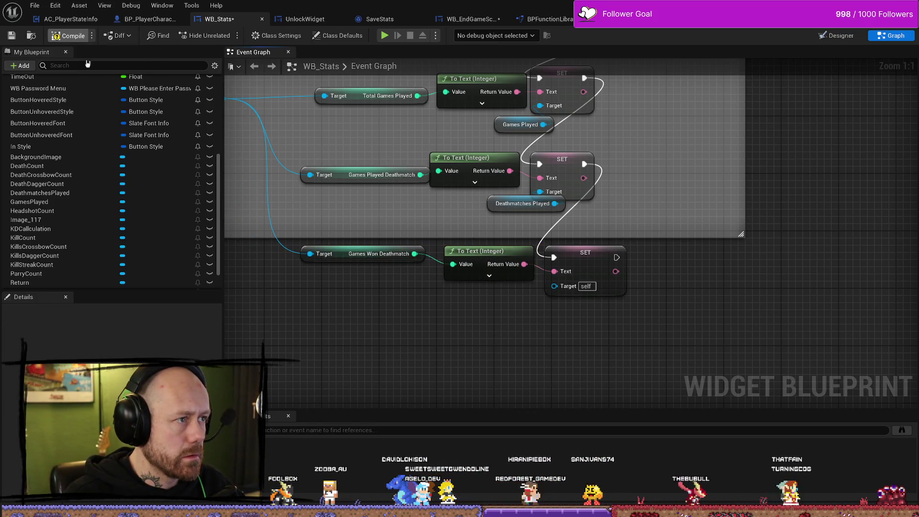
key("shift+F4")
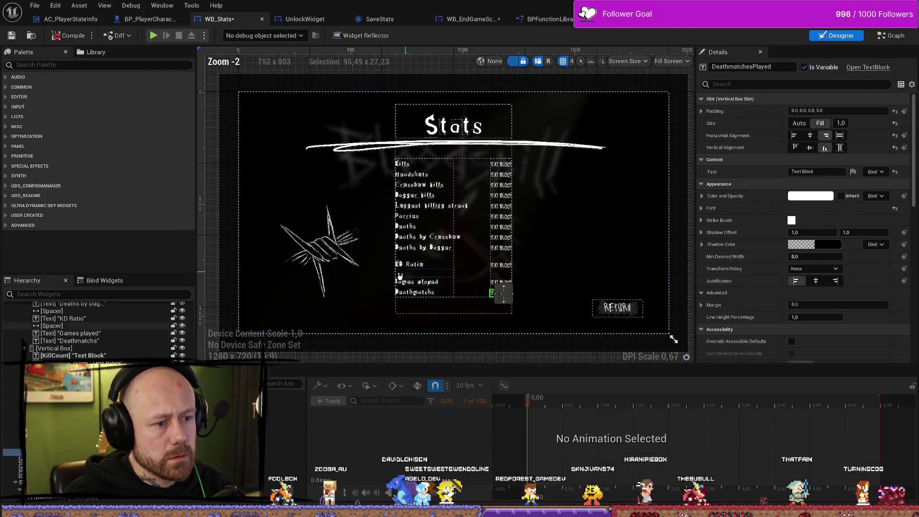
- Duplicate the Deathmatchs label and change its text to 'Deathmatchs Won'
scroll(532, 317, "up", 5)
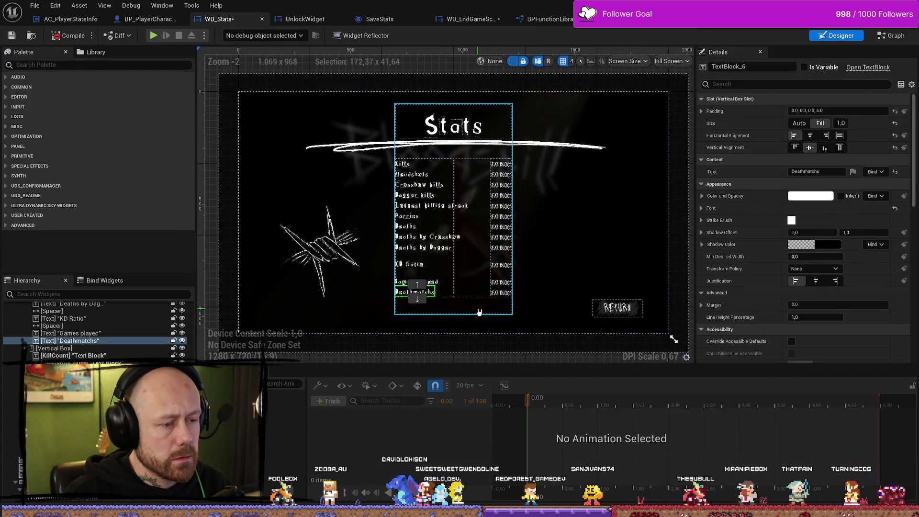
key("ctrl+d")
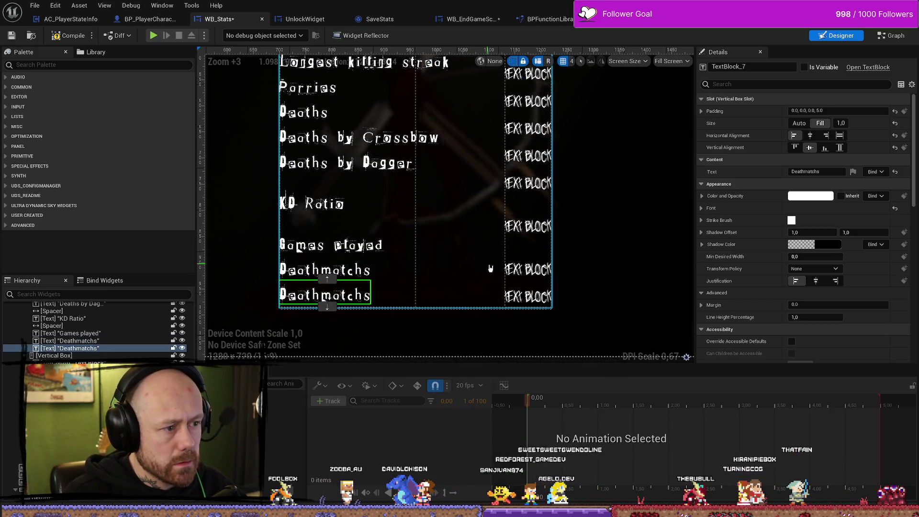
left_click(528, 298)
left_click(335, 297)
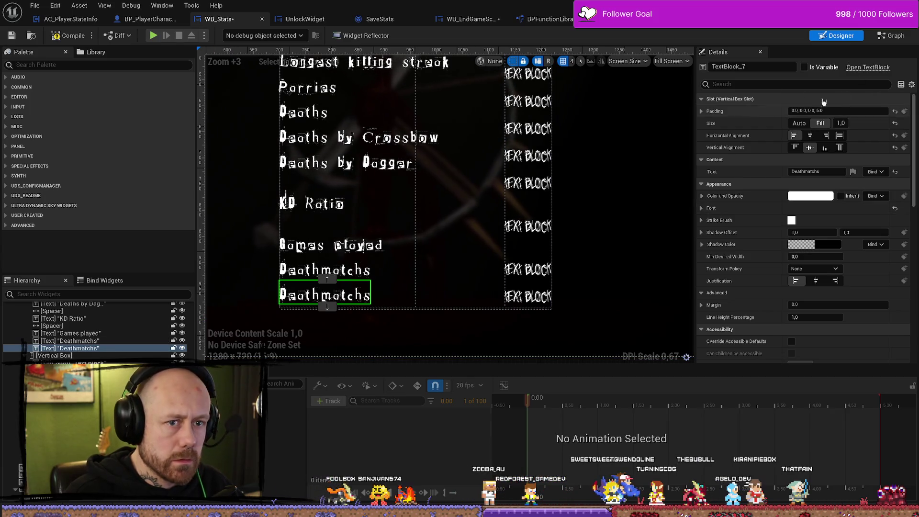
left_click(94, 350)
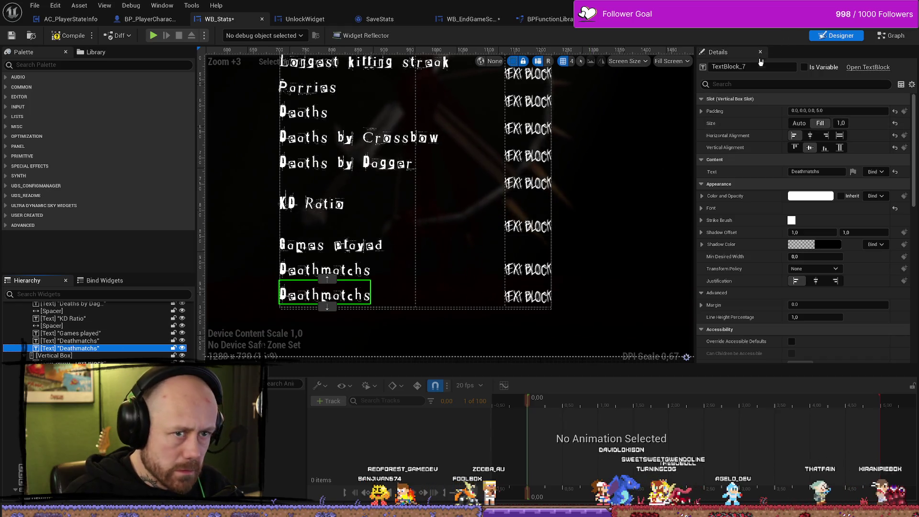
left_click(350, 300)
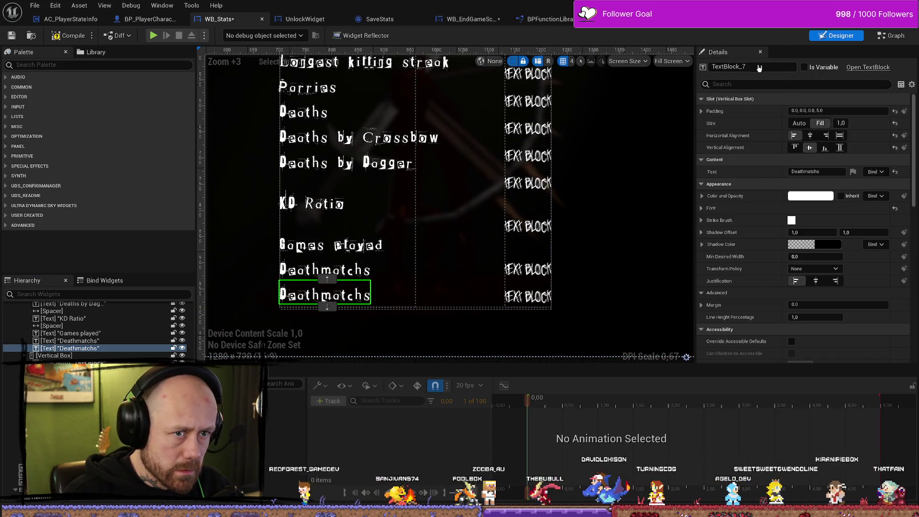
left_click(834, 172)
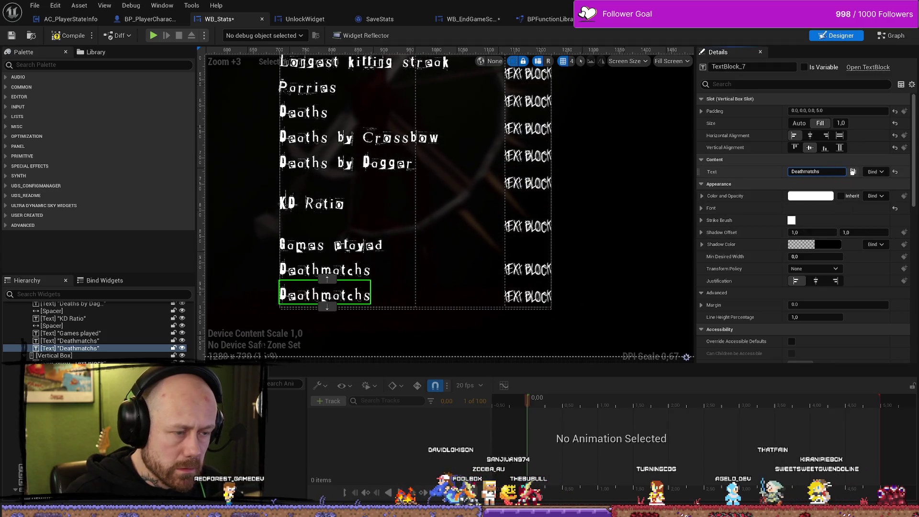
type("Won")
key("Return")
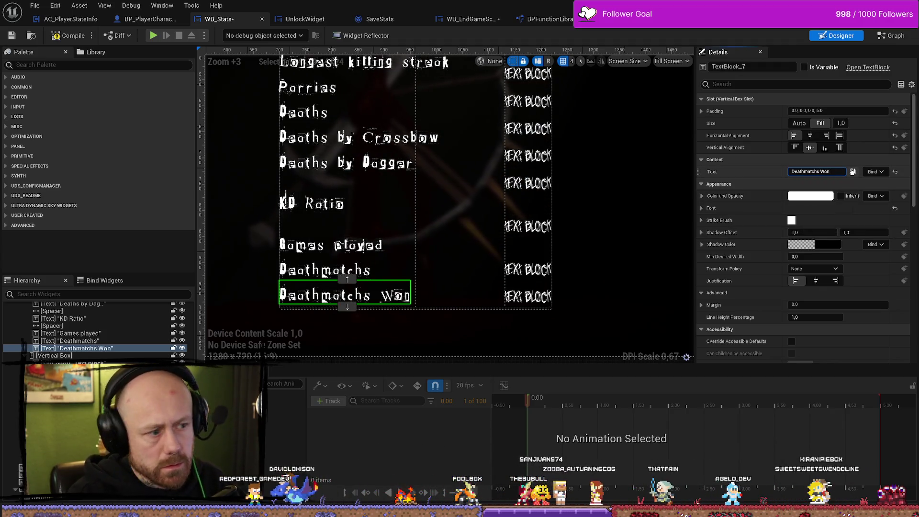
- Duplicate the value text block beside it and name the copy DeathmatchesWon
left_click(518, 299)
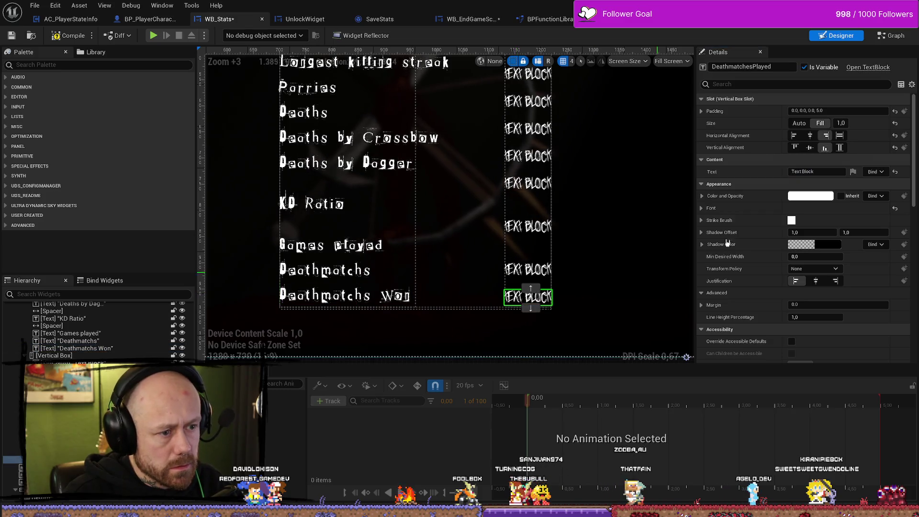
left_click(750, 68)
key("BackSpace")
key("BackSpace")
key("BackSpace")
type("Won")
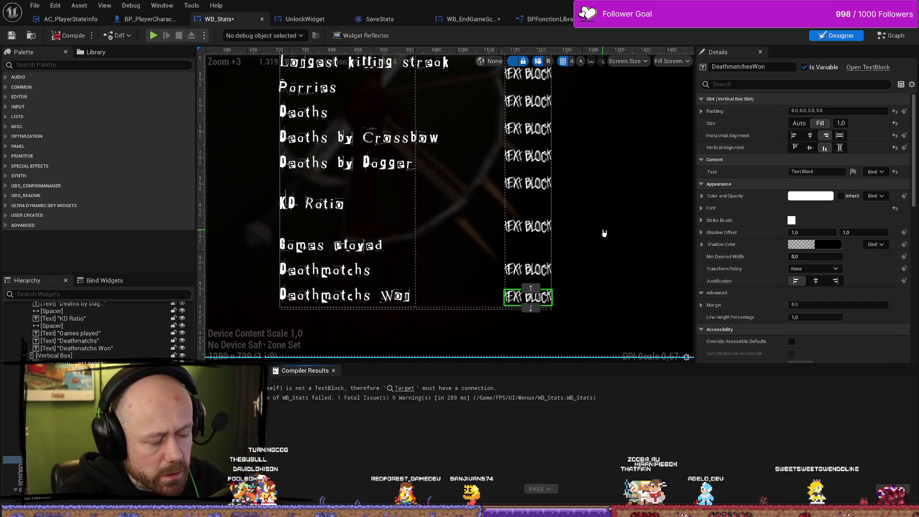
key("ctrl+z")
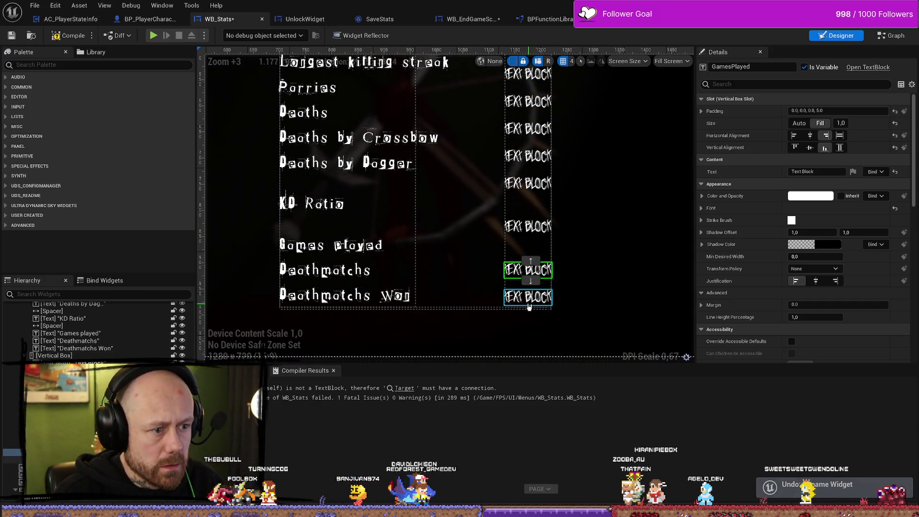
key("ctrl+d")
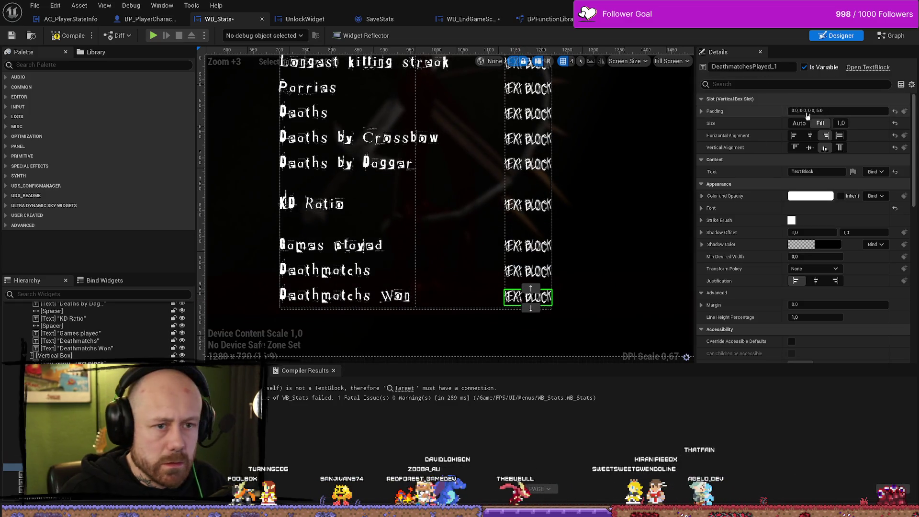
left_click(790, 68)
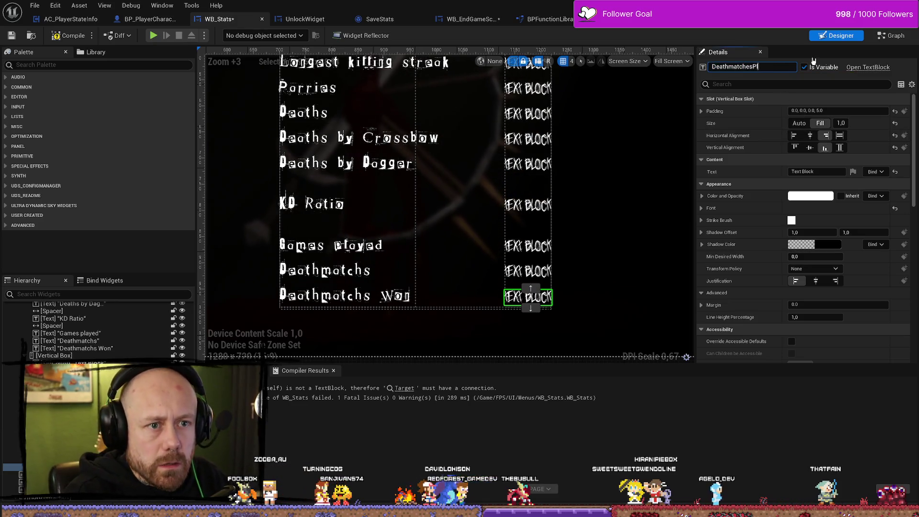
type("Won")
key("Return")
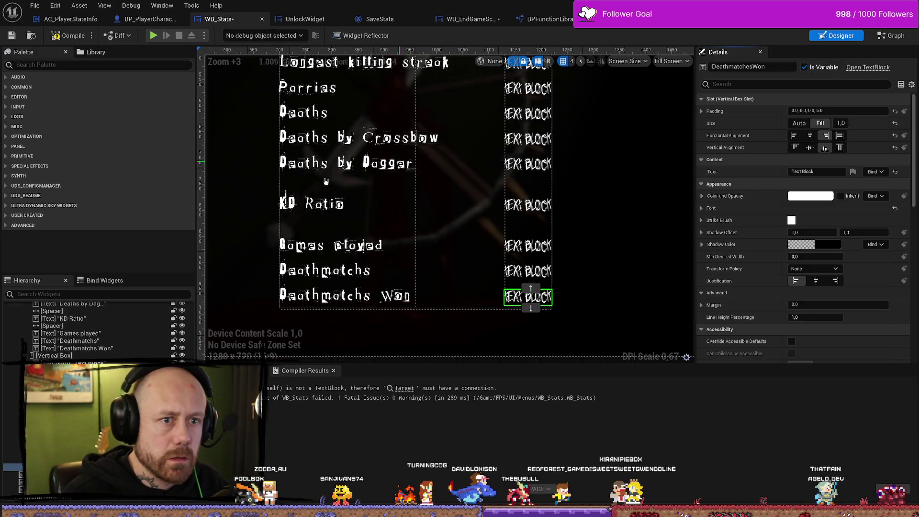
- Wire a DeathmatchesWon getter into the Games Won Deathmatch SET target and recompile WB_Stats without errors
left_click(12, 37)
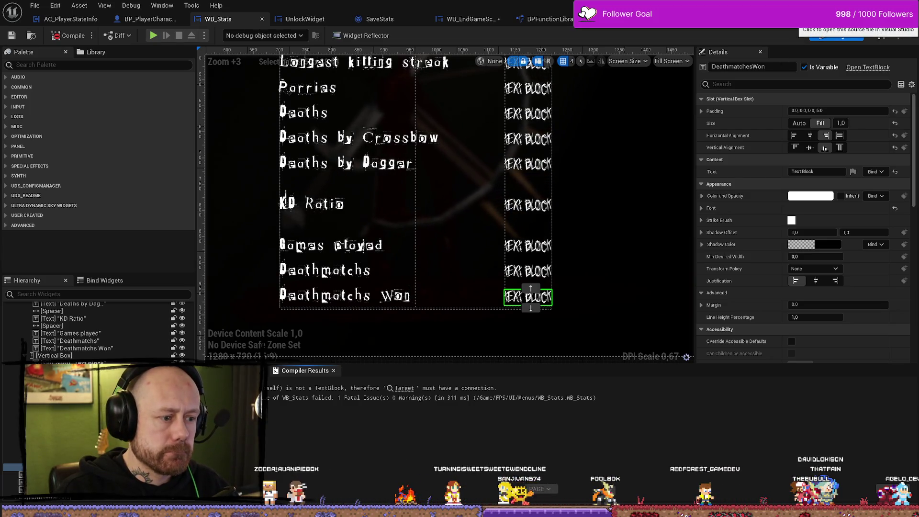
left_click(891, 36)
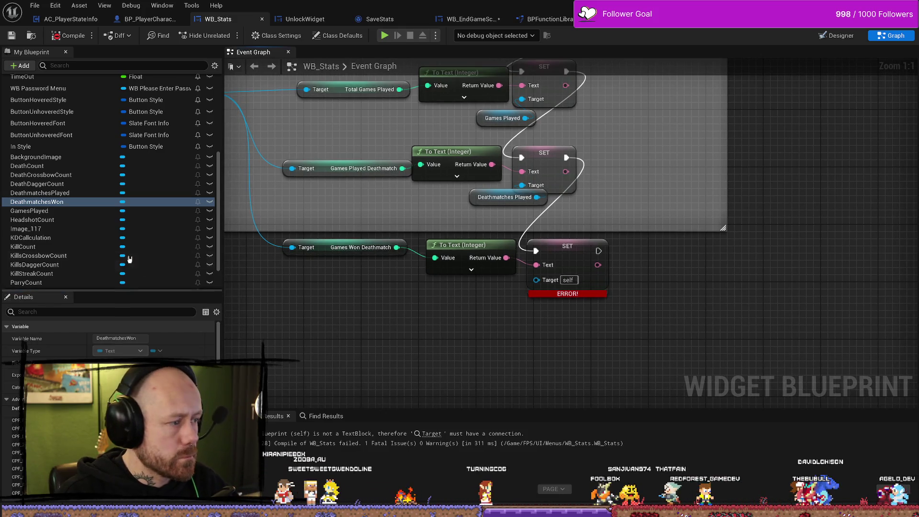
left_click_drag(51, 205, 372, 339)
left_click(398, 346)
mouse_move(431, 341)
left_mouse_down()
mouse_move(536, 294)
mouse_move(536, 280)
left_mouse_up()
left_click_drag(393, 341, 457, 291)
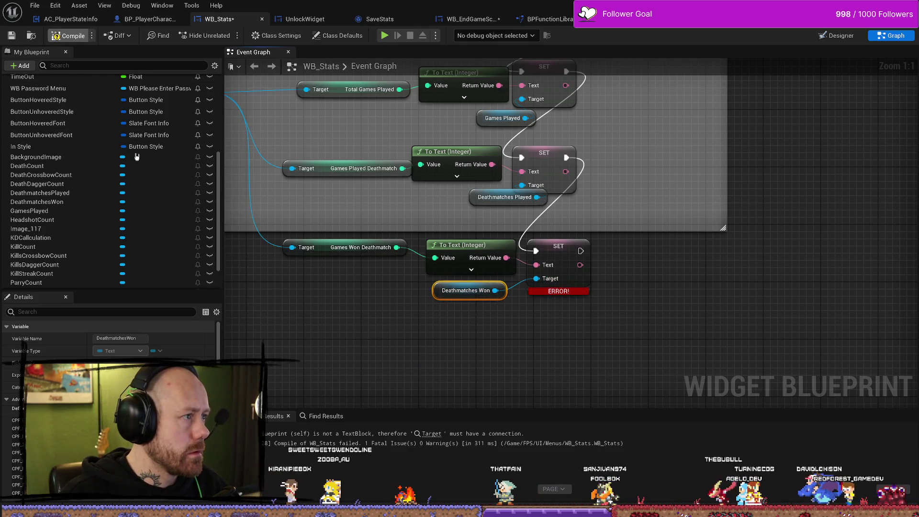
left_click(12, 37)
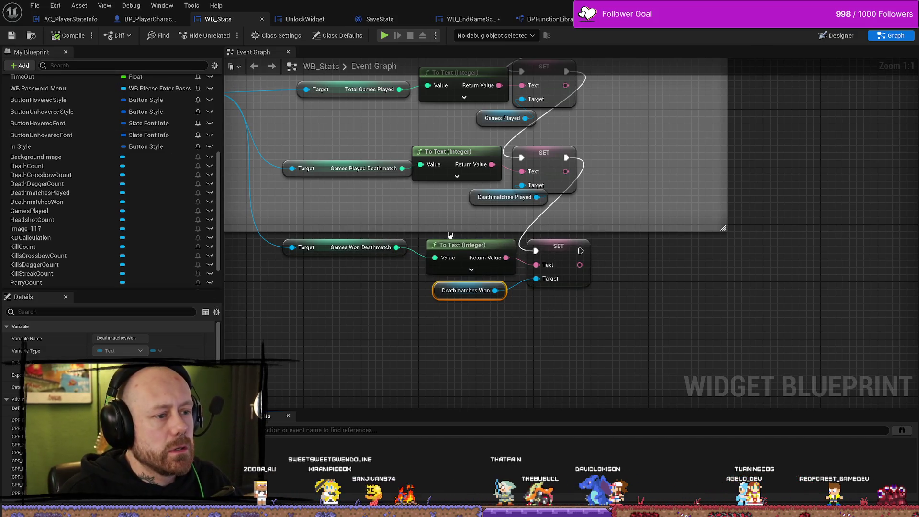
left_click_drag(144, 20, 230, 19)
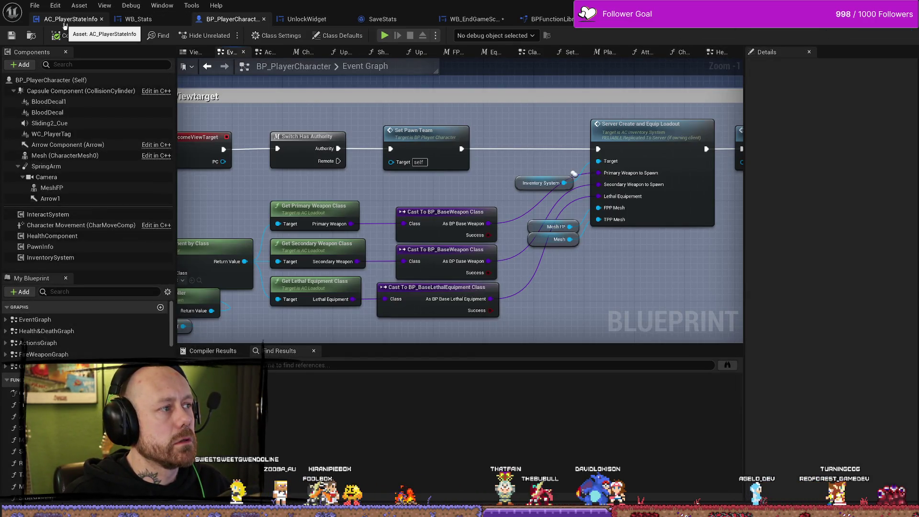
- In the free-for-all end-game scores graph, add a Deathmatchs Won call from As Save Stats
left_click(71, 19)
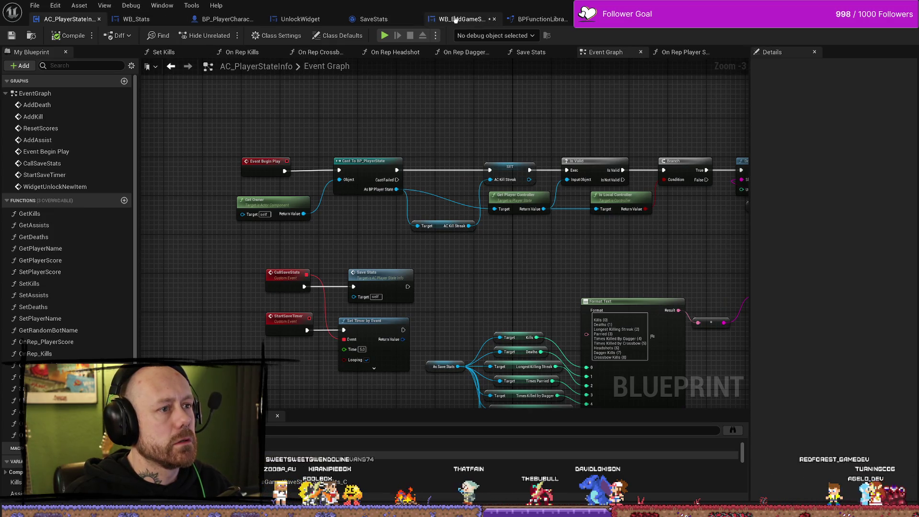
left_click(460, 19)
mouse_move(523, 299)
left_mouse_down()
mouse_move(431, 308)
mouse_move(541, 308)
mouse_move(561, 318)
mouse_move(579, 187)
left_mouse_up()
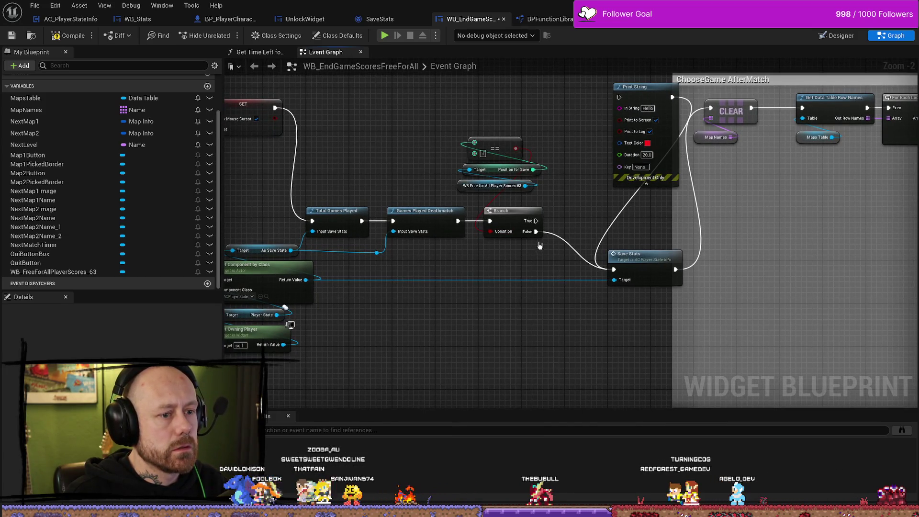
left_click_drag(540, 246, 581, 238)
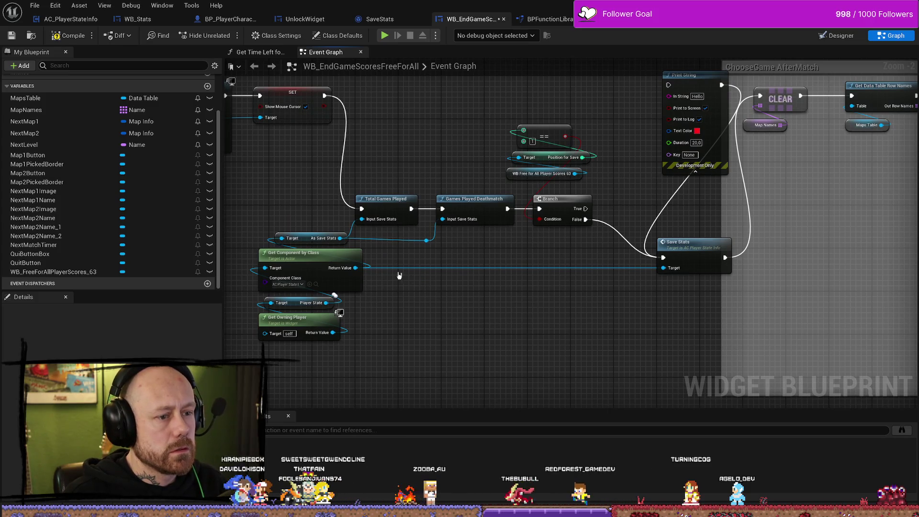
left_click_drag(355, 268, 442, 300)
left_click(429, 240)
left_click_drag(429, 240, 461, 245)
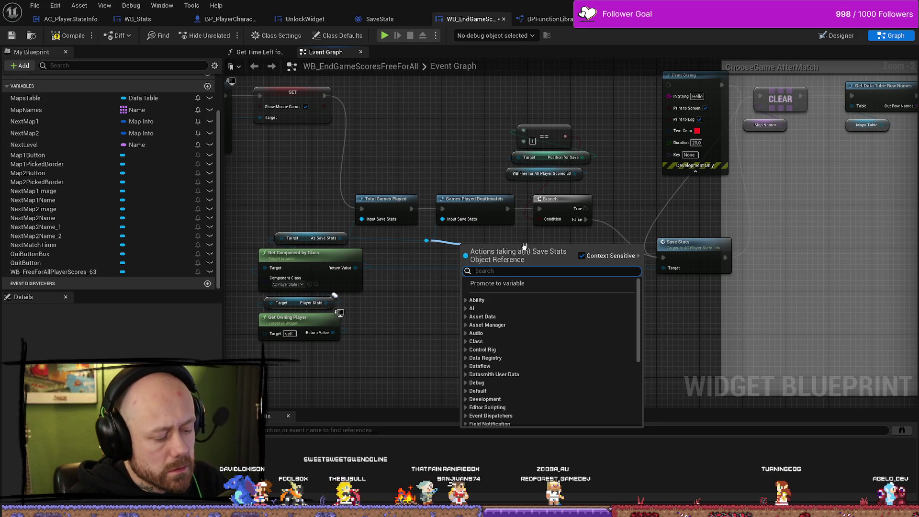
type("death")
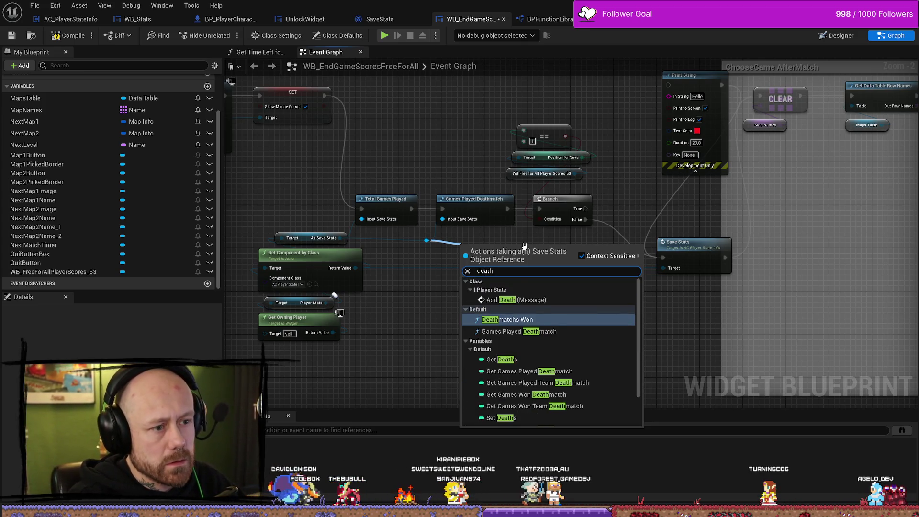
type("mach")
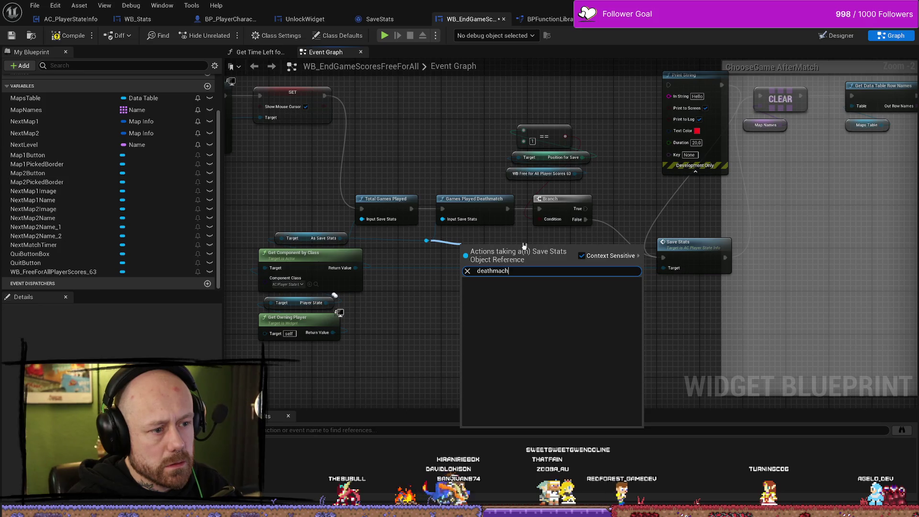
key("BackSpace")
key("BackSpace")
key("BackSpace")
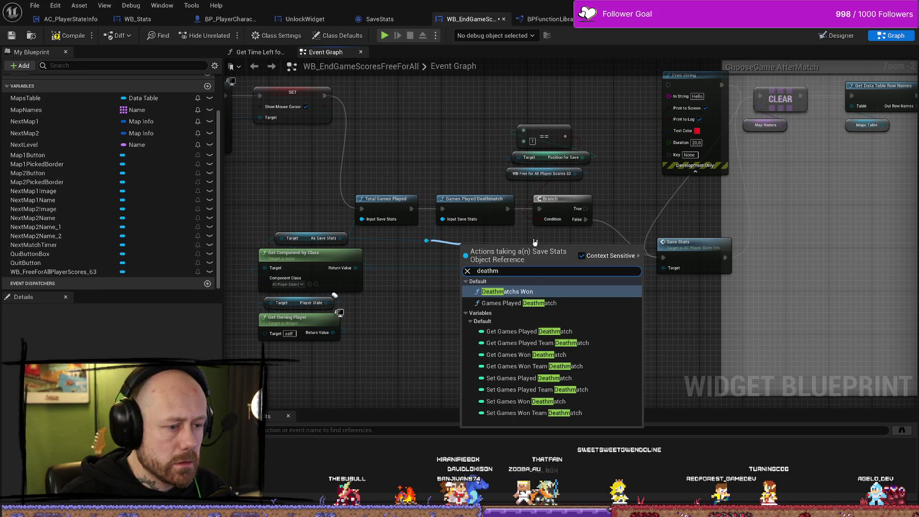
left_click(508, 291)
- Run Branch True into Deathmatchs Won, arrange the nodes, and reroute the save stats target wire below
mouse_move(565, 243)
left_mouse_down()
mouse_move(462, 252)
mouse_move(496, 258)
left_mouse_up()
mouse_move(482, 217)
left_mouse_down()
mouse_move(447, 261)
mouse_move(539, 273)
mouse_move(523, 259)
left_mouse_up()
mouse_move(481, 167)
left_mouse_down()
mouse_move(577, 277)
mouse_move(539, 258)
left_mouse_up()
mouse_move(662, 294)
left_mouse_down()
mouse_move(608, 260)
mouse_move(629, 260)
mouse_move(630, 227)
left_mouse_up()
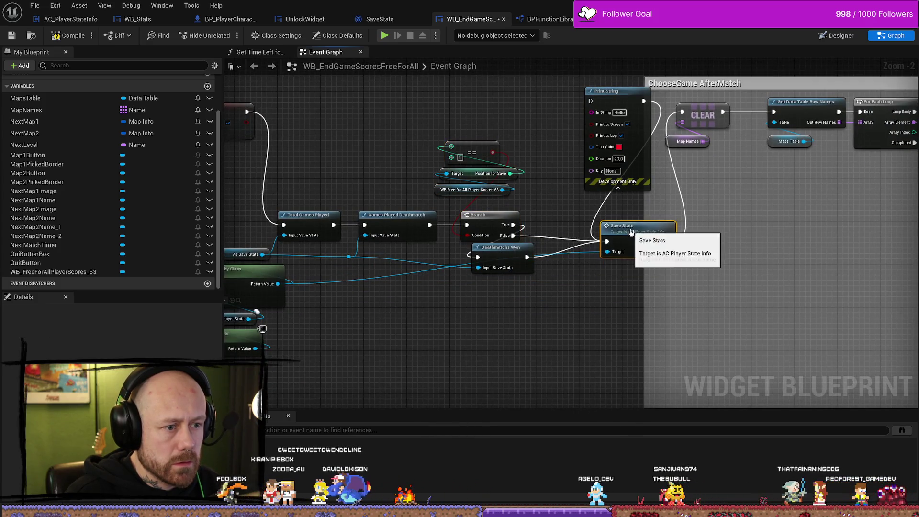
mouse_move(494, 249)
left_mouse_down()
mouse_move(509, 290)
mouse_move(488, 263)
mouse_move(511, 265)
left_mouse_up()
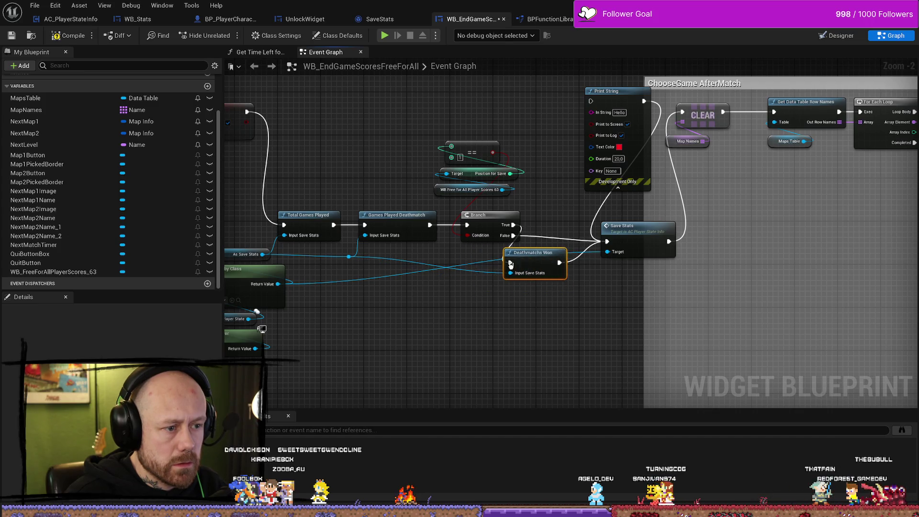
double_click(420, 272)
mouse_move(421, 272)
left_mouse_down()
mouse_move(373, 291)
mouse_move(330, 355)
mouse_move(335, 388)
left_mouse_up()
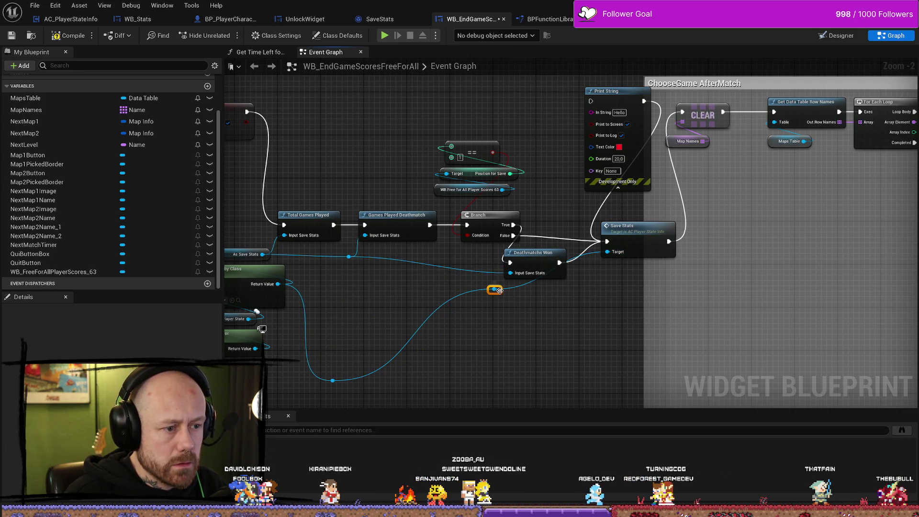
left_click_drag(609, 371, 587, 395)
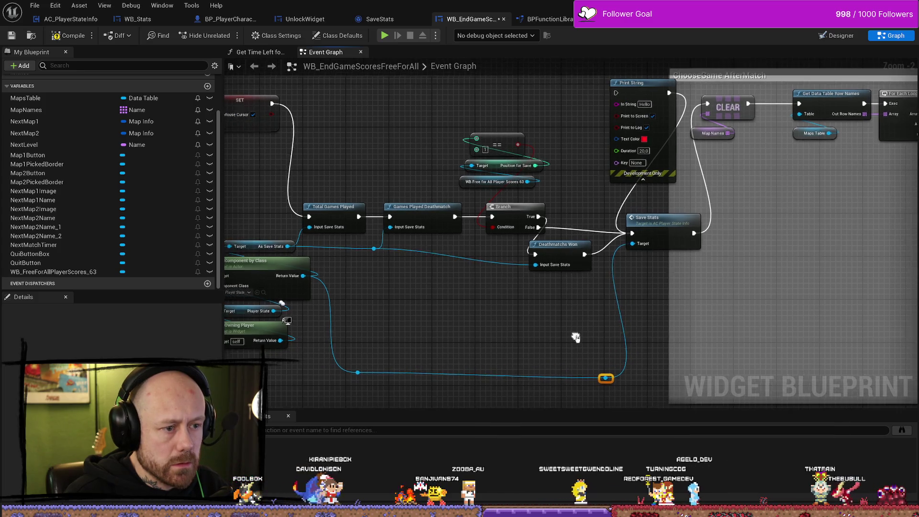
left_click_drag(579, 239, 579, 234)
left_click_drag(512, 209, 506, 208)
left_click_drag(504, 132, 482, 251)
mouse_move(559, 244)
left_mouse_down()
mouse_move(569, 232)
mouse_move(570, 168)
mouse_move(571, 238)
mouse_move(582, 232)
mouse_move(564, 217)
mouse_move(669, 202)
left_mouse_up()
- Reposition the reroute points on the Branch-to-Save Stats wires above Deathmatchs Won
left_click(557, 210)
left_click_drag(529, 222, 527, 215)
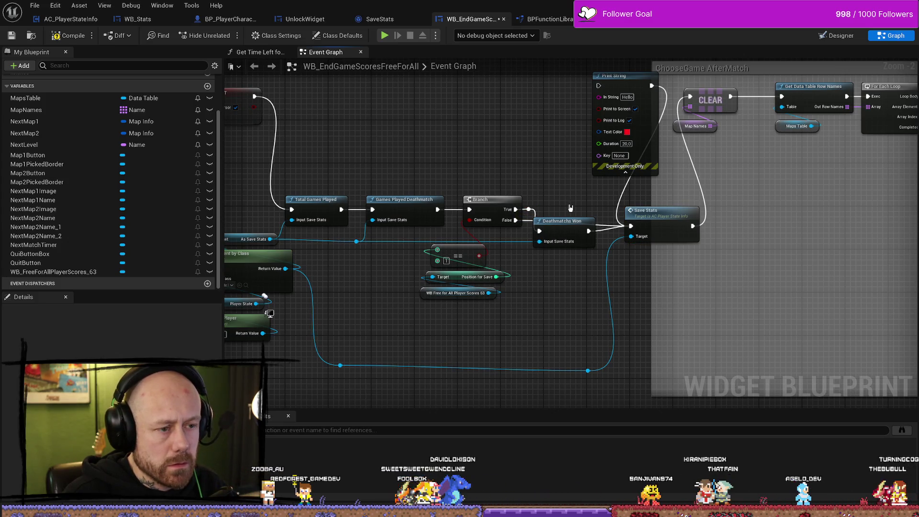
key("ctrl+z")
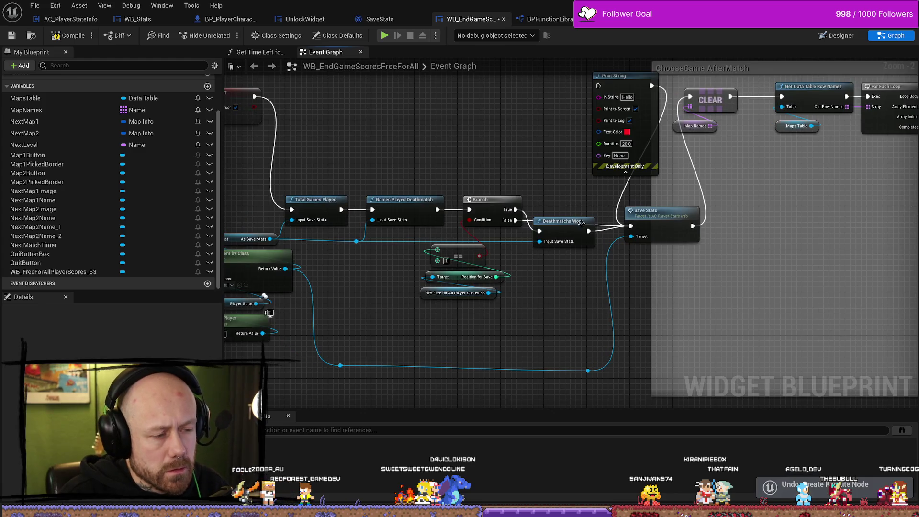
left_click_drag(604, 228, 602, 224)
left_click_drag(604, 218, 599, 199)
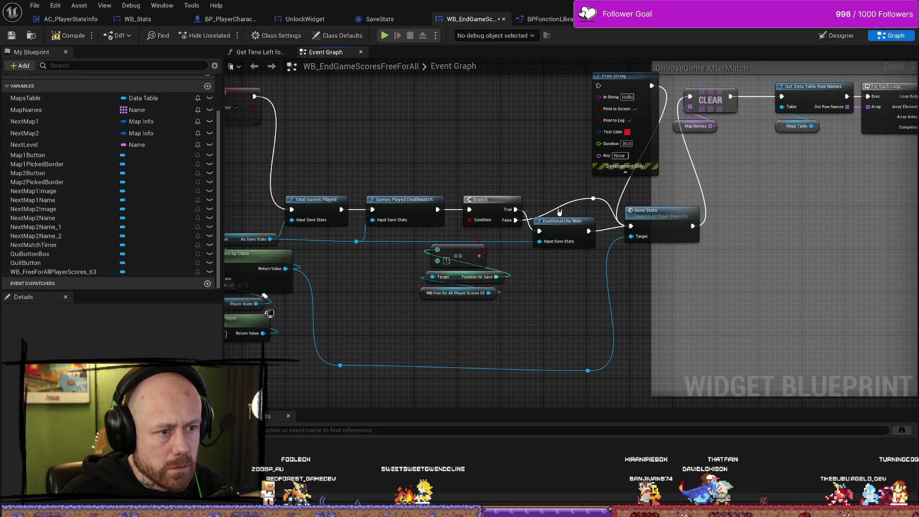
double_click(546, 199)
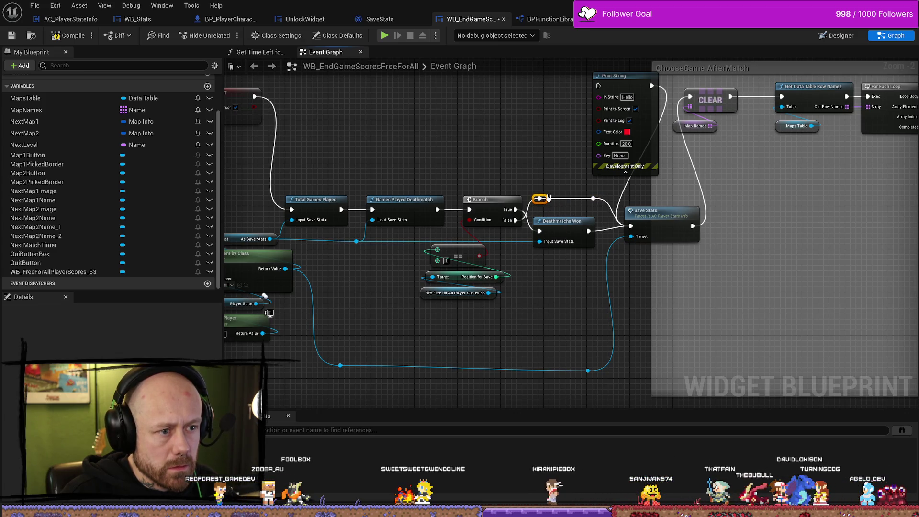
- Shift the Branch, raise the bottom wire's reroute points, and bring the ChooseGame AfterMatch Print String into view
left_click_drag(491, 224, 526, 174)
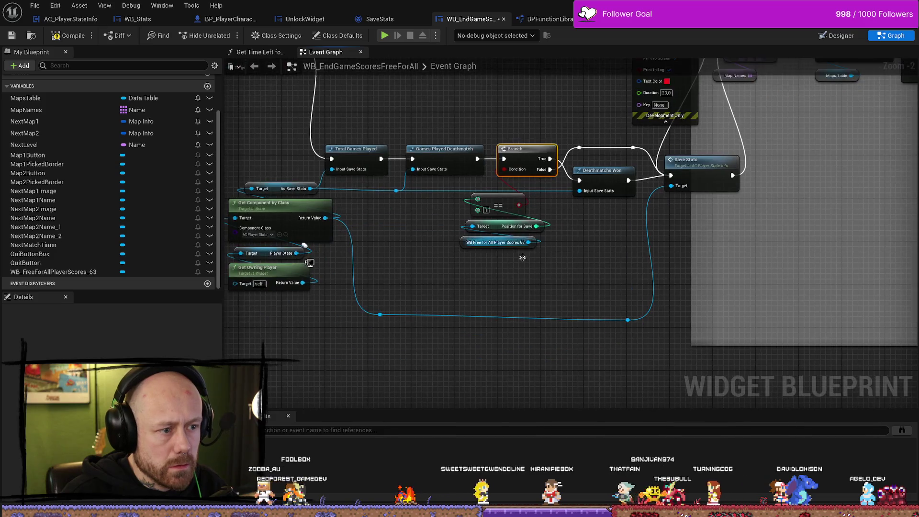
left_click_drag(555, 256, 498, 201)
left_click_drag(592, 272, 618, 257)
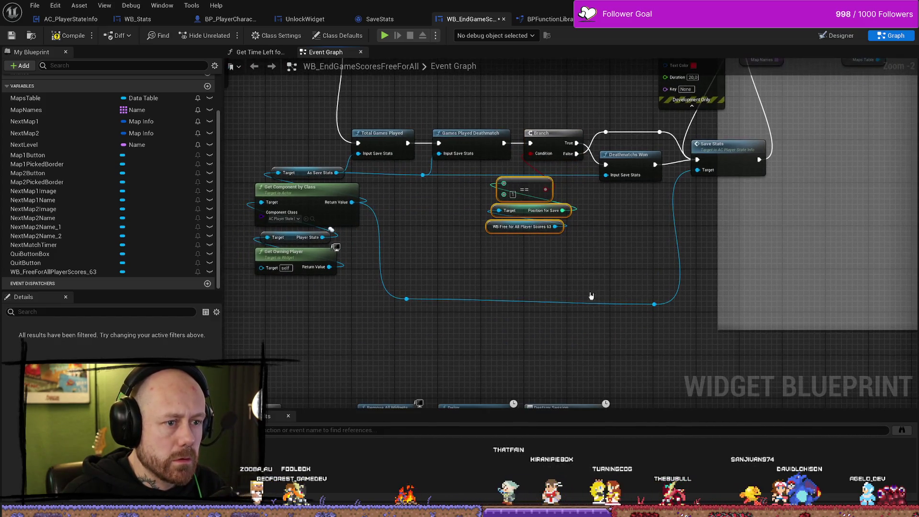
left_click_drag(670, 330, 393, 287)
left_click_drag(655, 304, 655, 250)
left_click_drag(642, 294, 506, 431)
left_click(514, 130)
left_click_drag(513, 130, 556, 139)
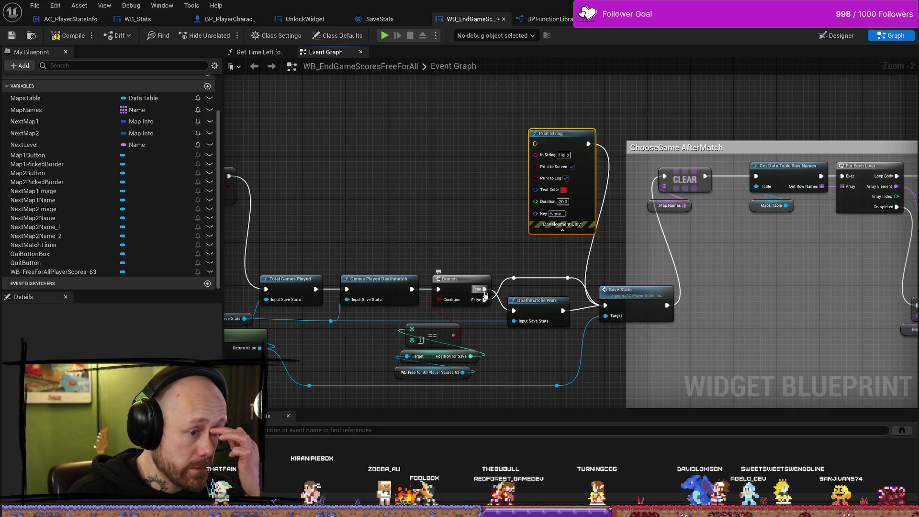
- Route Branch True through a Print String reading 'YOU ARE WINNER' into Deathmatchs Won, then compile and save
mouse_move(485, 289)
left_mouse_down()
mouse_move(512, 174)
mouse_move(509, 146)
mouse_move(496, 151)
mouse_move(535, 145)
left_mouse_up()
mouse_move(592, 146)
left_mouse_down()
mouse_move(622, 232)
mouse_move(514, 311)
left_mouse_up()
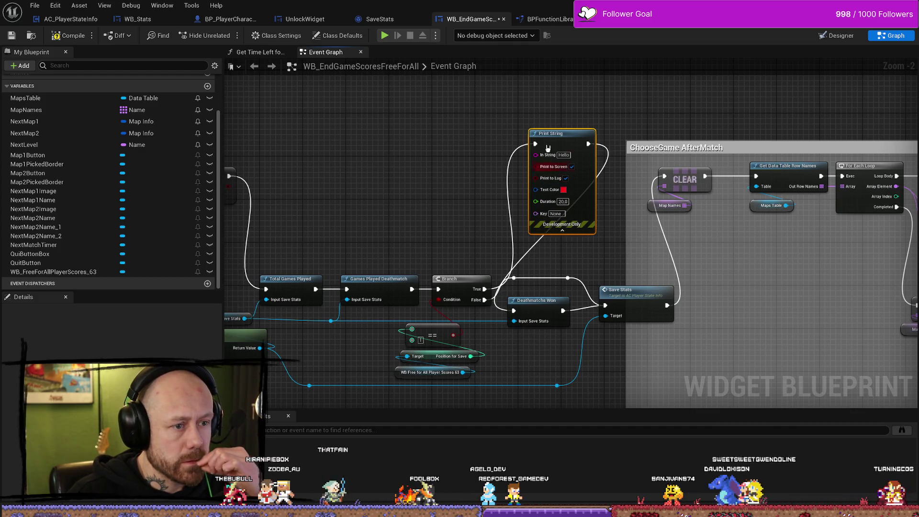
left_click(564, 154)
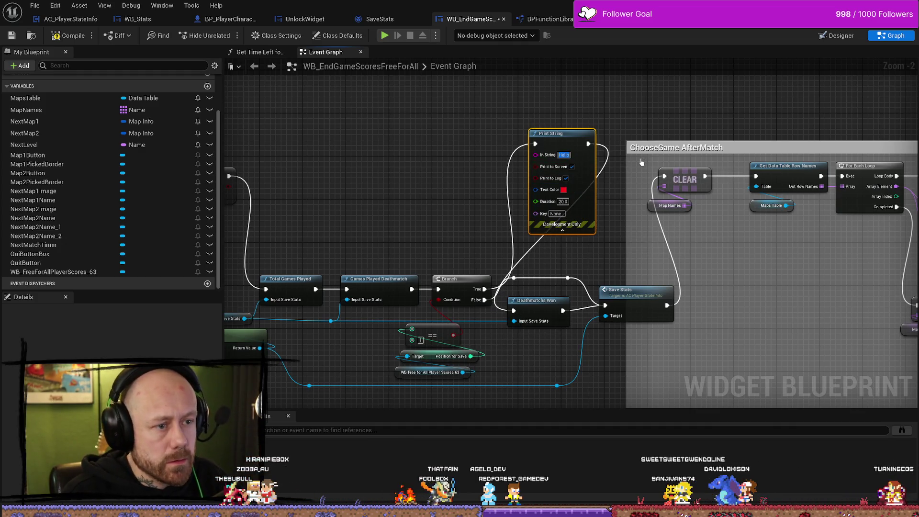
type("YOU ARE WINNER")
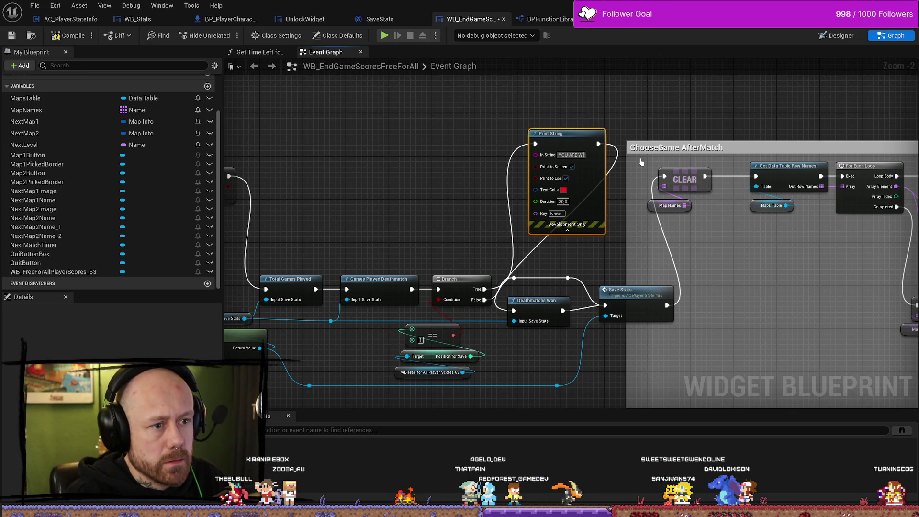
key("shift+Return")
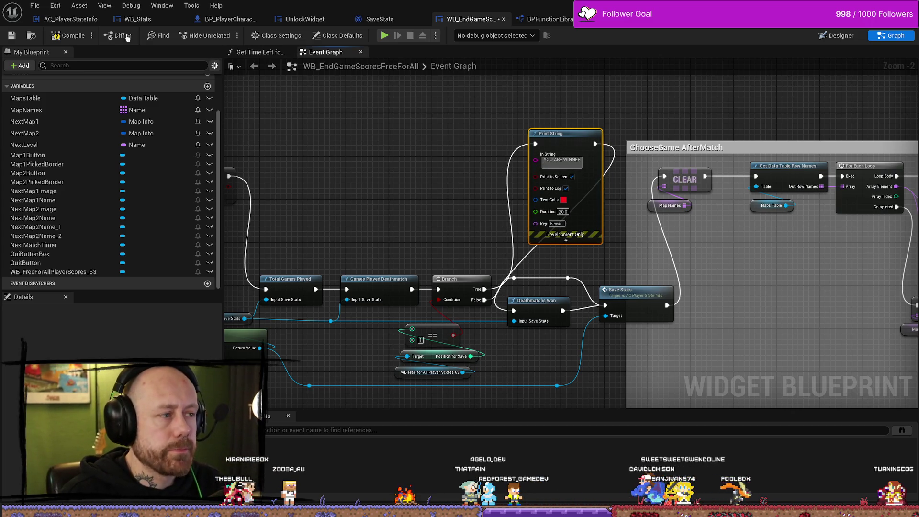
left_click(67, 36)
left_click(9, 40)
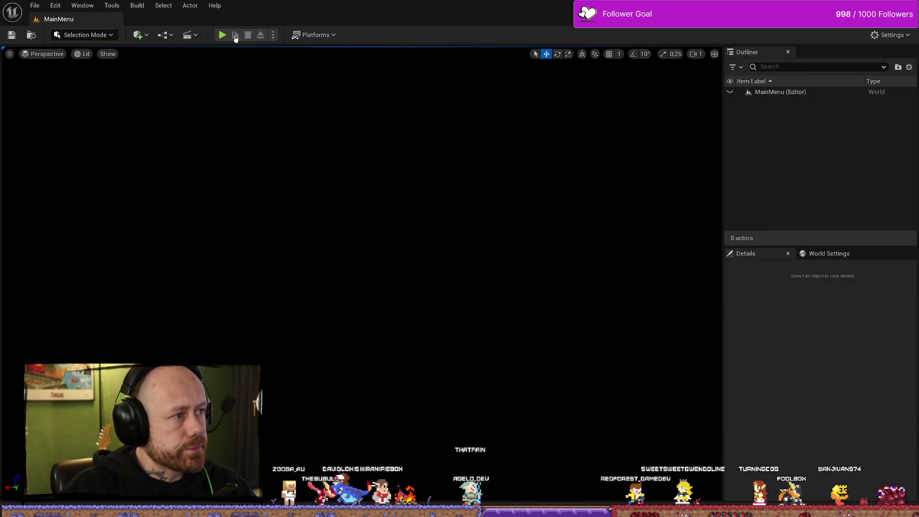
- Launch play-in-editor and glance at the Stats screen before returning to the main menu
left_click(222, 35)
left_click(66, 333)
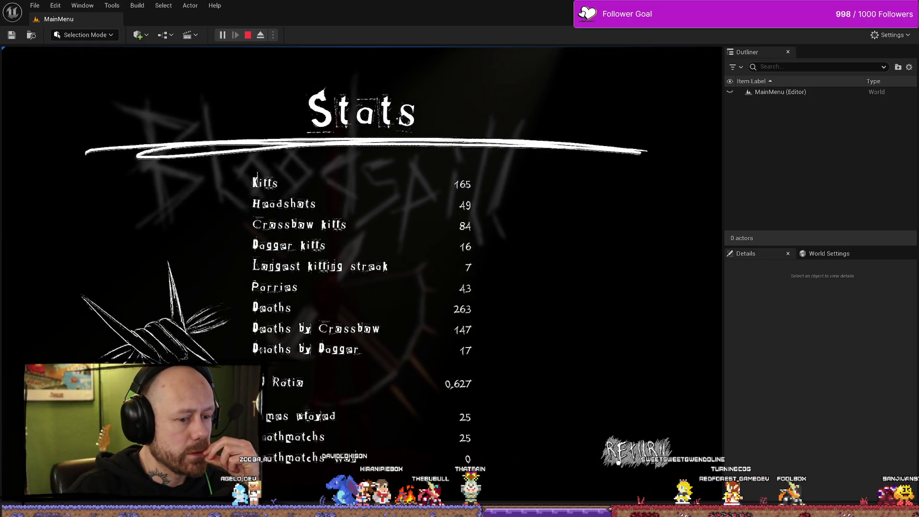
left_click(636, 451)
- Set up a singleplayer deathmatch on One V One with points to win lowered to 4, and start it
left_click(102, 292)
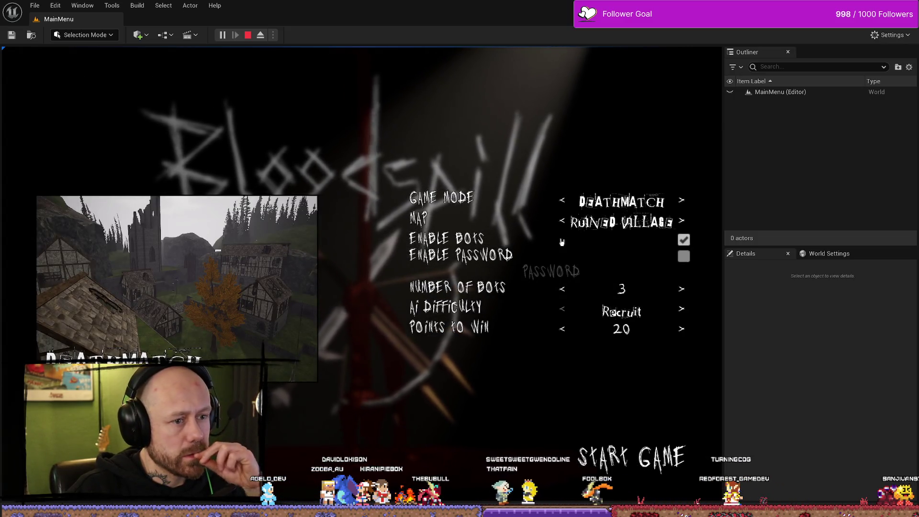
left_click(562, 221)
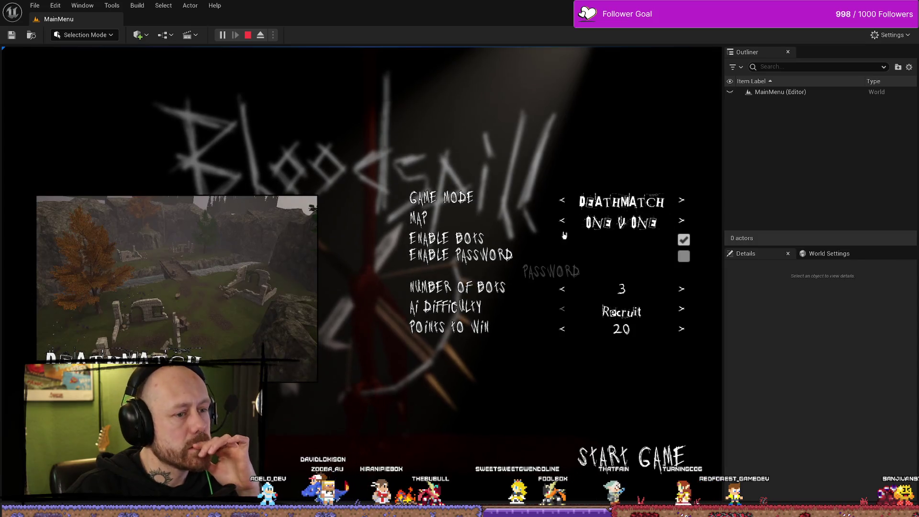
left_click(562, 330)
left_click(562, 329)
left_click(563, 329)
left_click(562, 329)
left_click(563, 330)
left_click(563, 330)
left_click(563, 329)
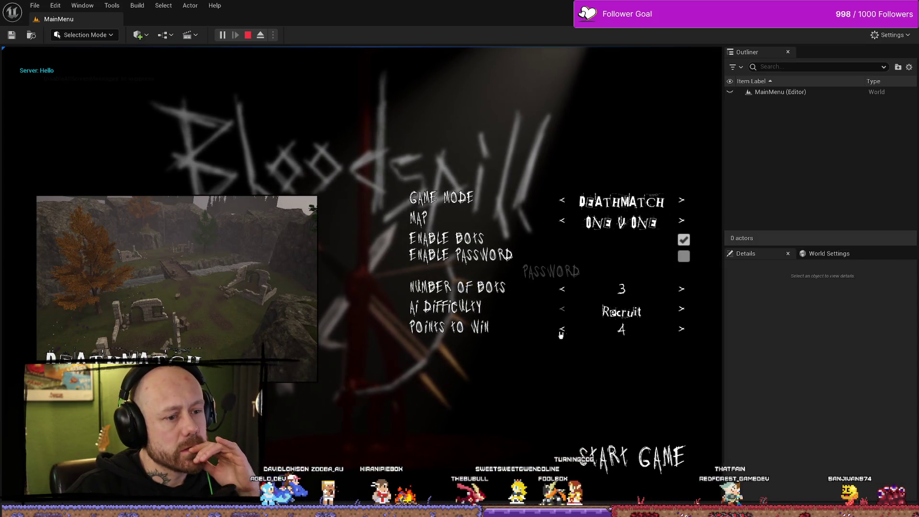
left_click(641, 427)
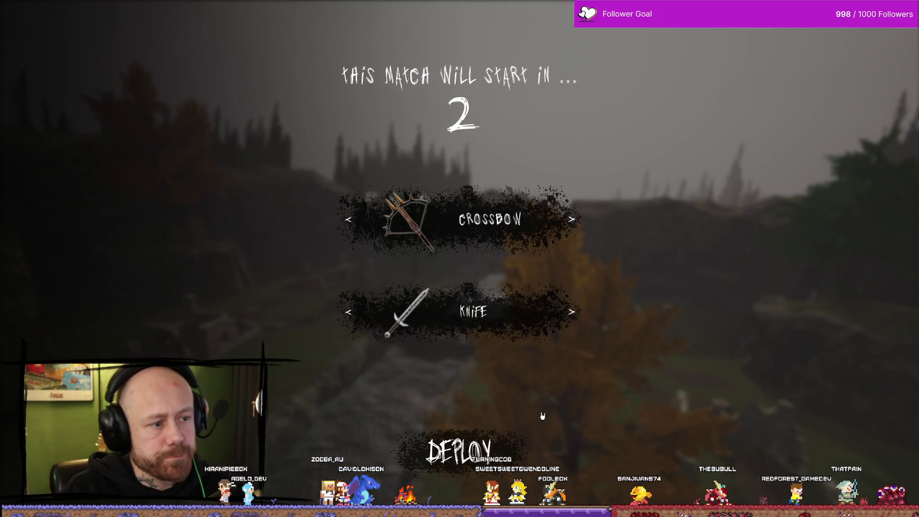
- Deploy and fight the bots with the crossbow, respawning after deaths, until the final scoreboard appears
left_click(474, 451)
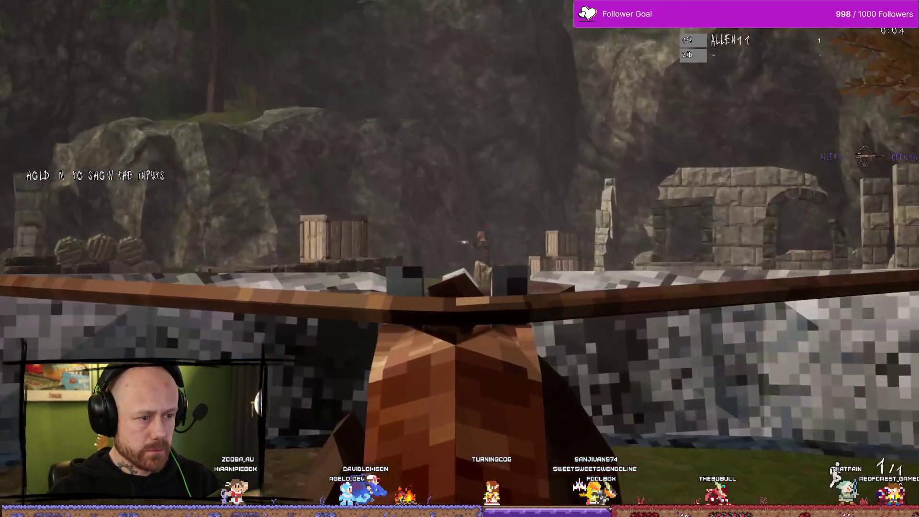
left_click(460, 259)
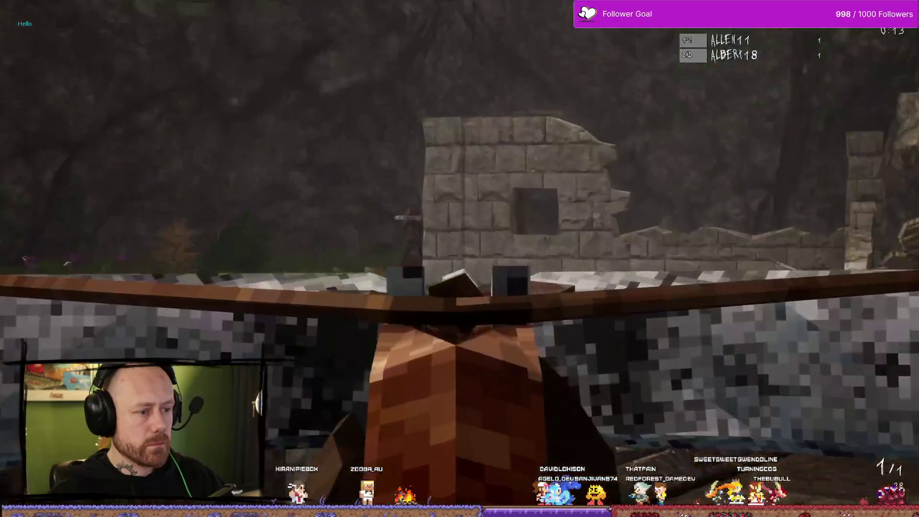
left_click(460, 259)
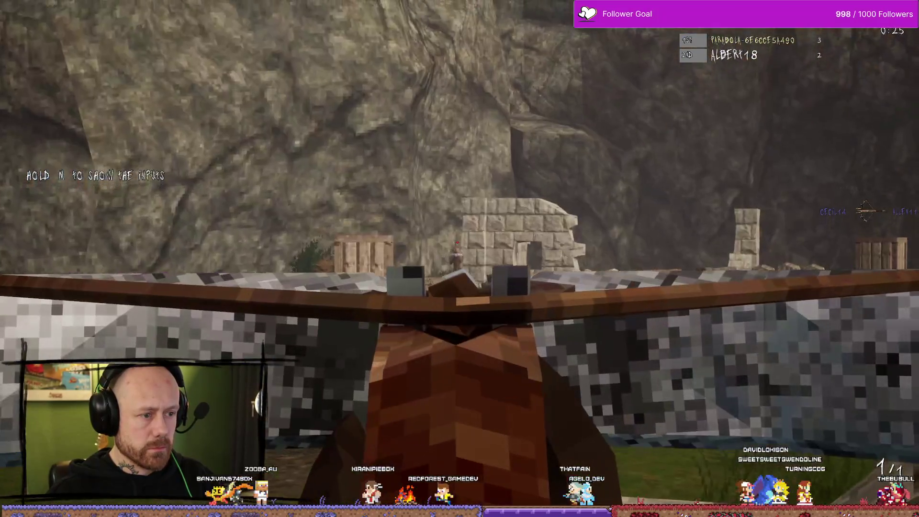
left_click(459, 259)
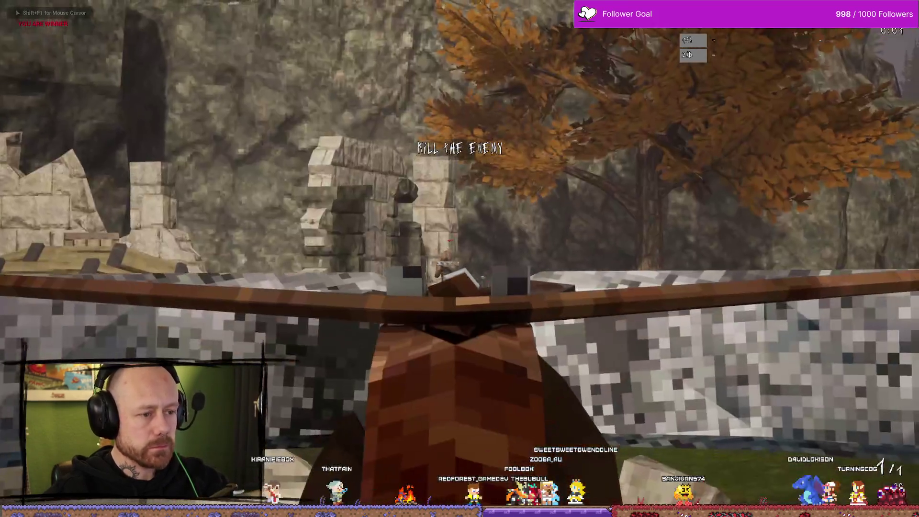
left_click(460, 258)
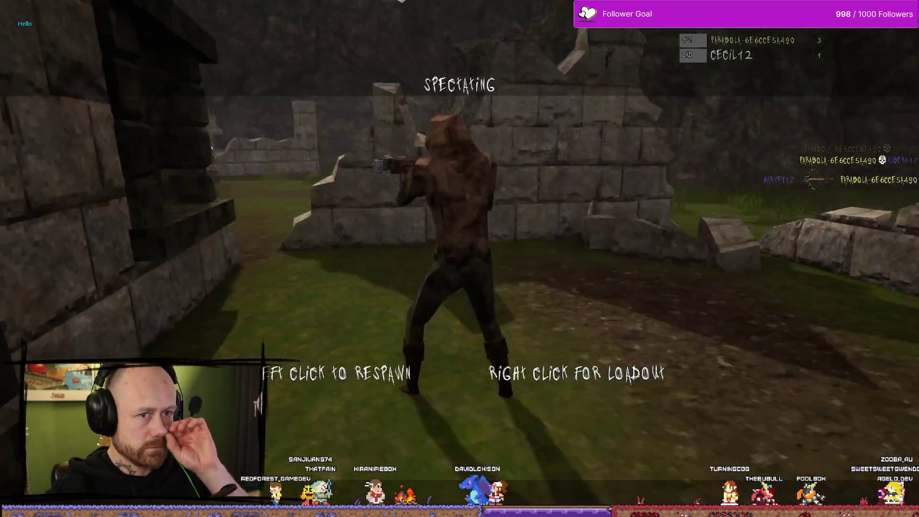
left_click(459, 259)
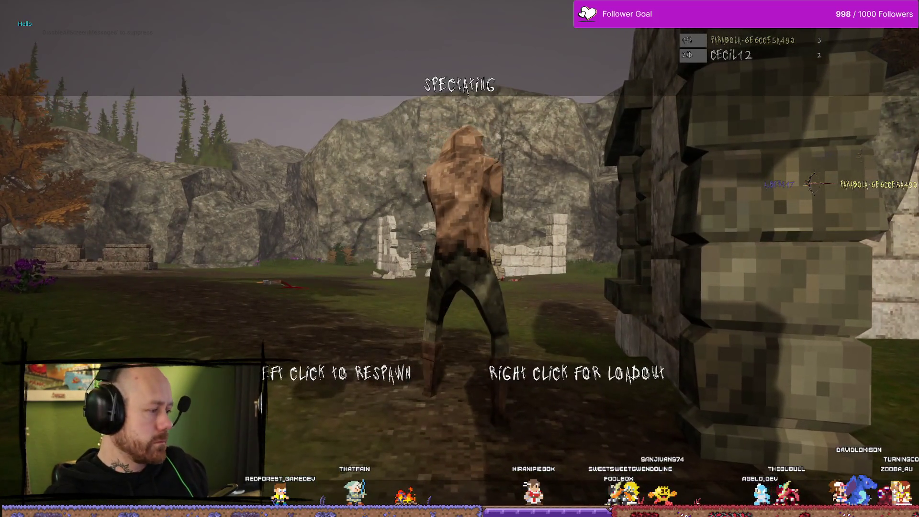
left_click(459, 259)
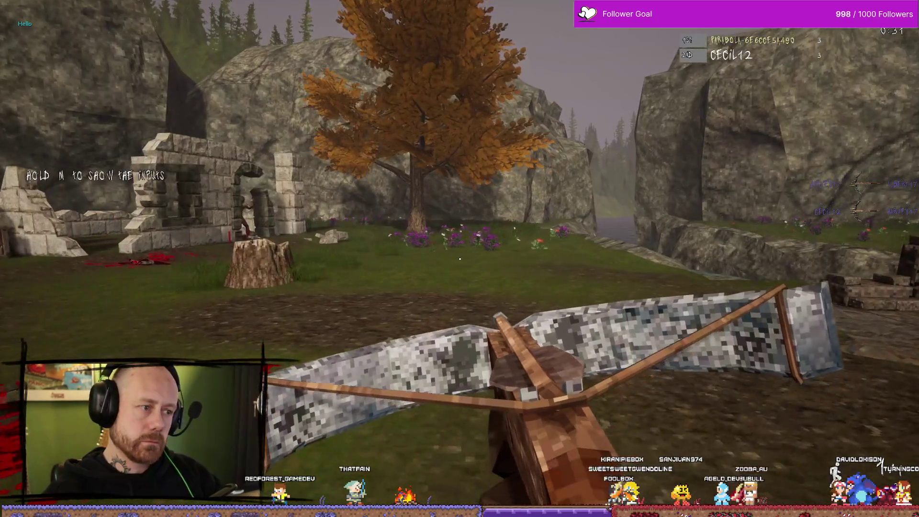
key("w")
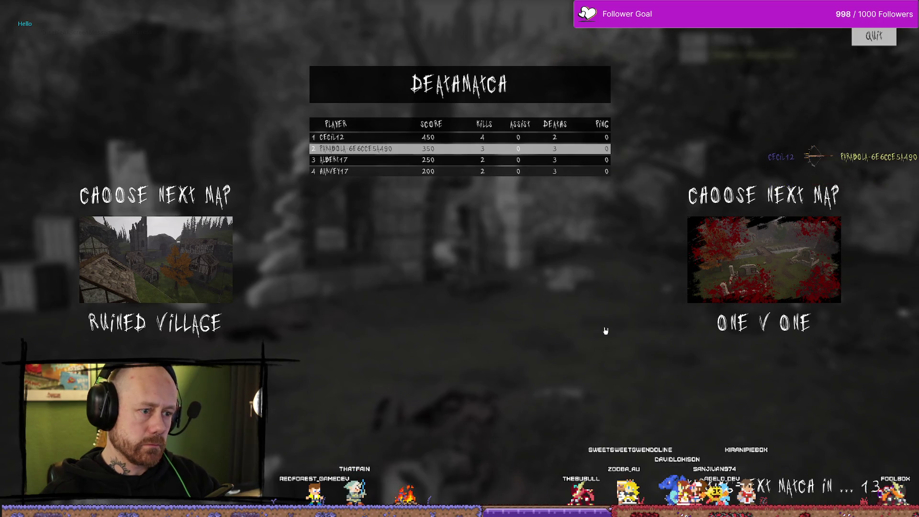
- Stop the play session, check the player Stats screen, and return to the singleplayer match setup
key("Escape")
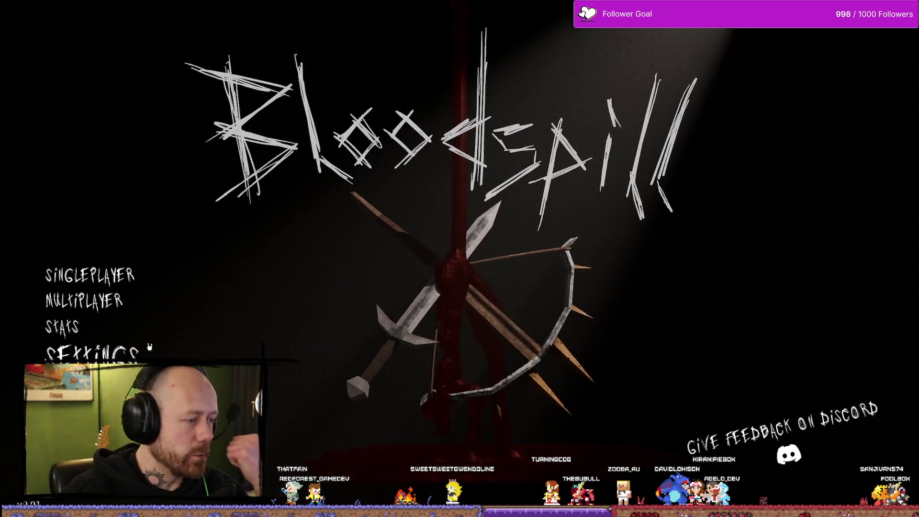
left_click(101, 337)
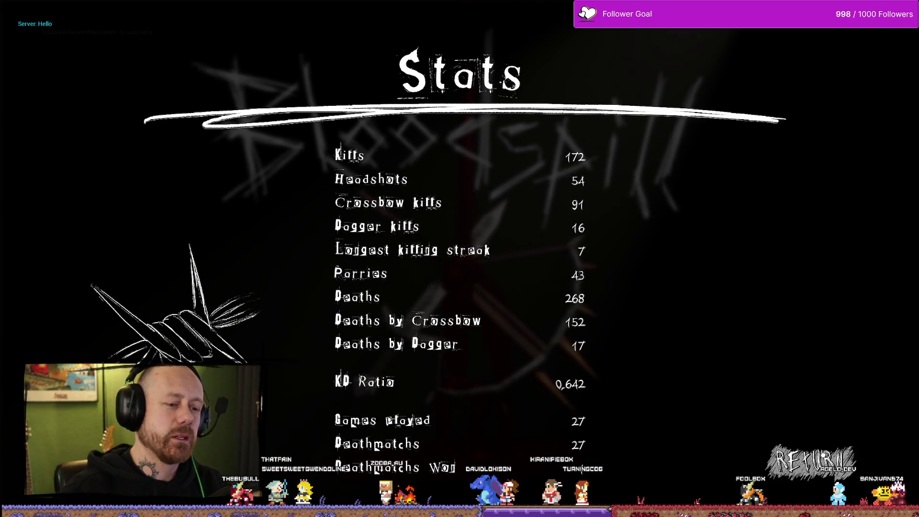
left_click(809, 460)
left_click(96, 272)
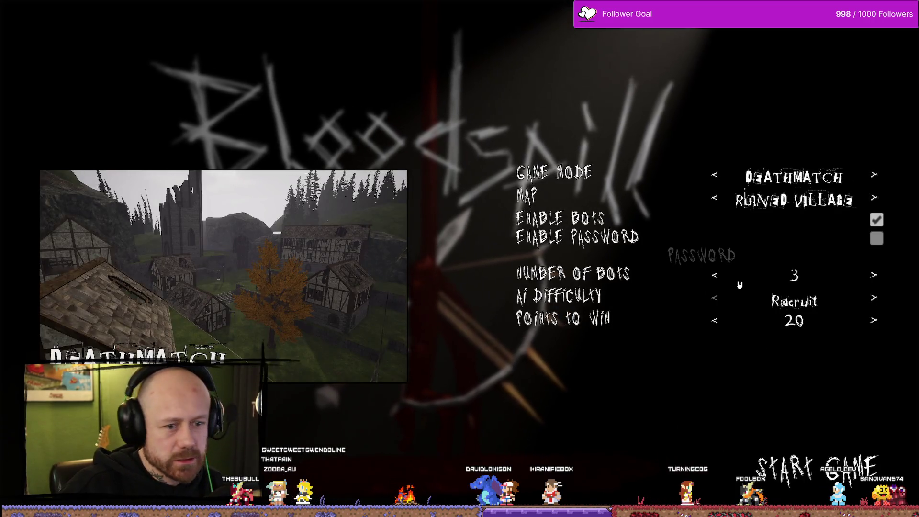
- Start a One V One deathmatch, deploy, and fight with the sword until the scoreboard shows
left_click(716, 198)
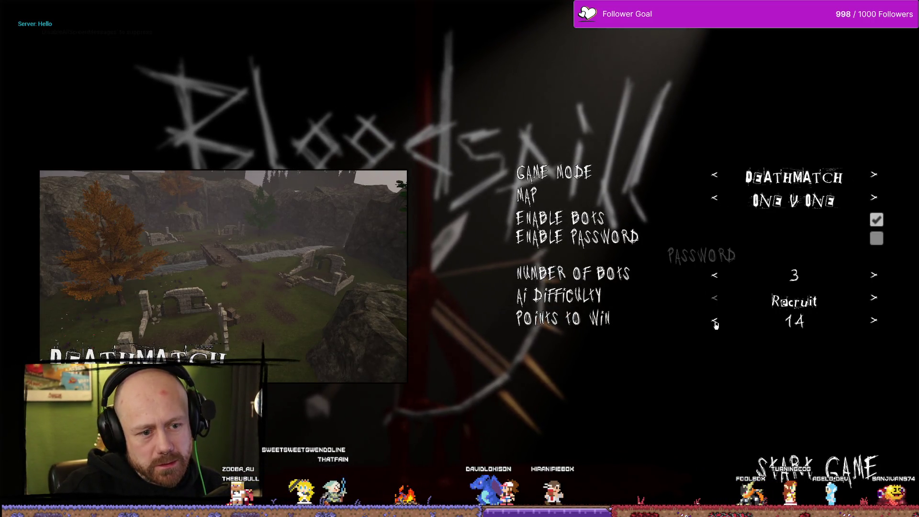
left_click(828, 475)
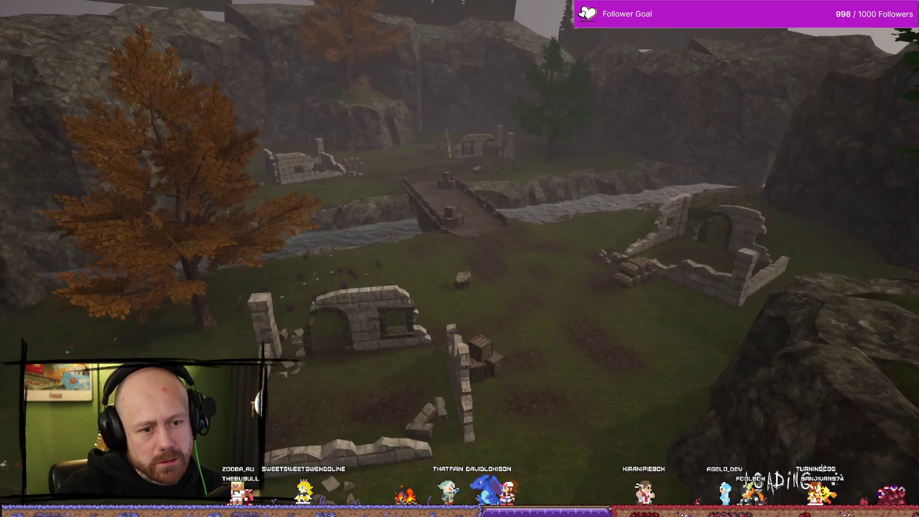
left_click(488, 460)
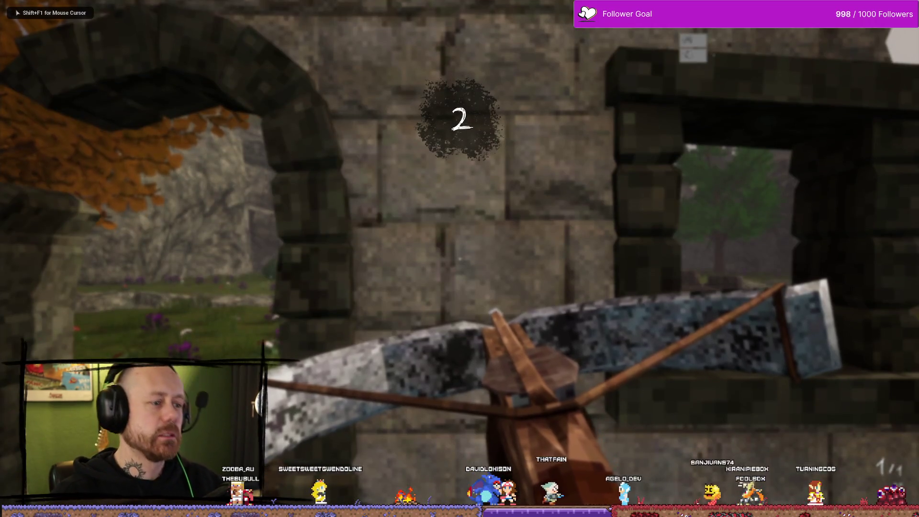
key("2")
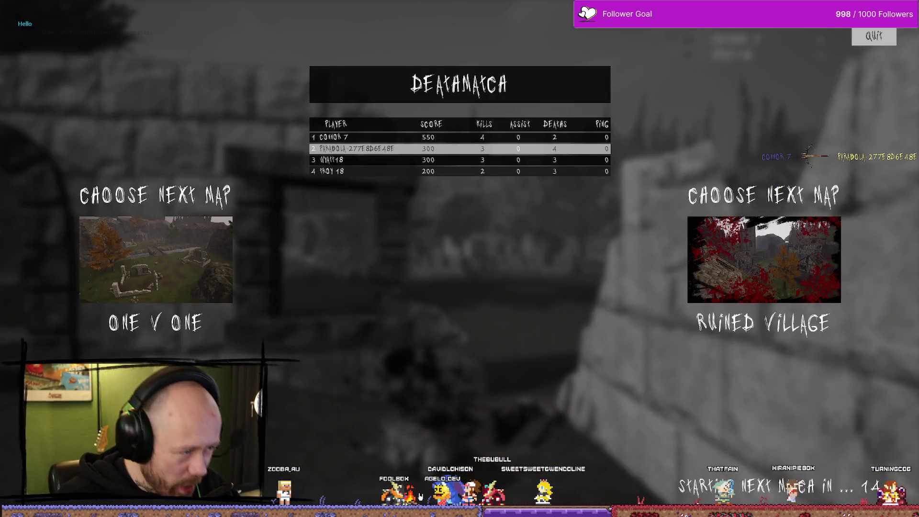
- Vote One V One, relaunch play, confirm Stats shows 29 games and 29 deathmatches, then open singleplayer setup
left_click(210, 259)
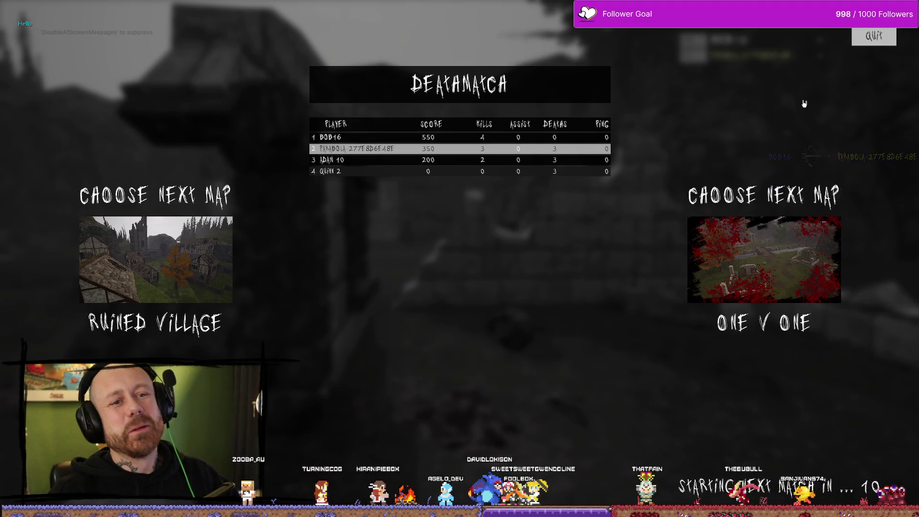
key("Escape")
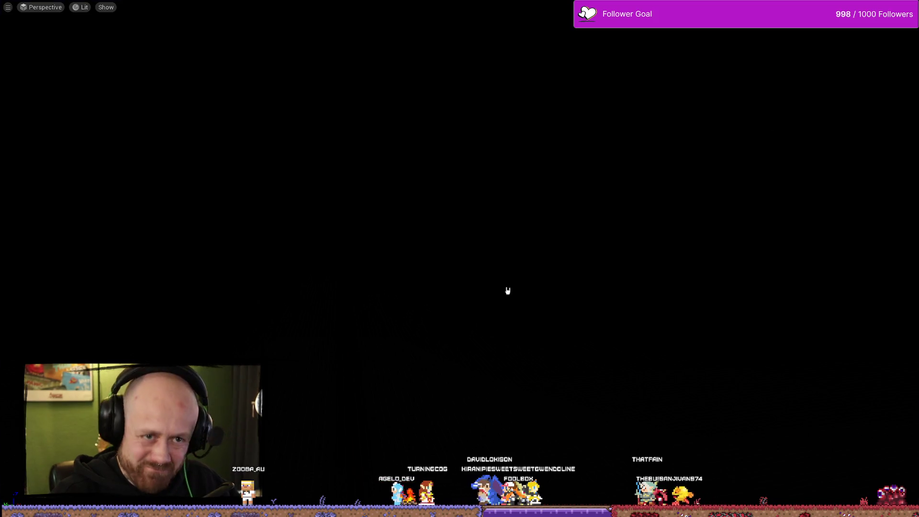
key("alt+p")
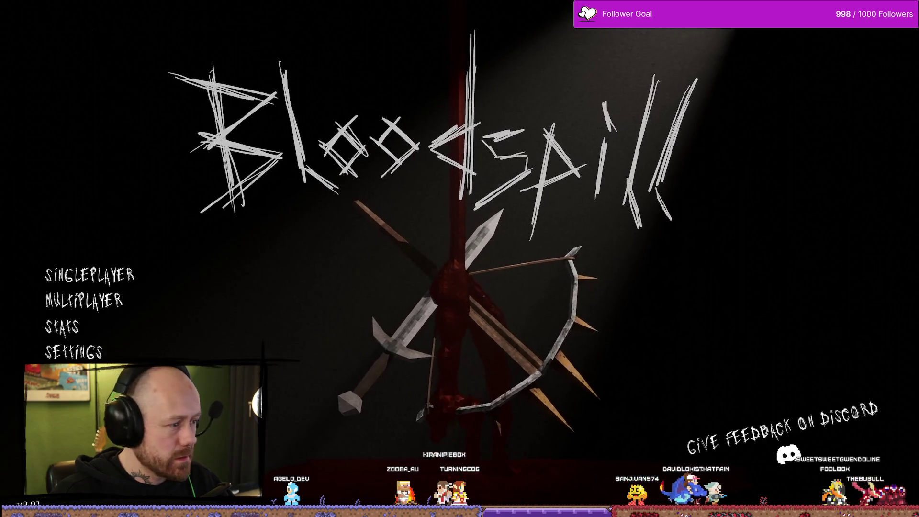
left_click(63, 327)
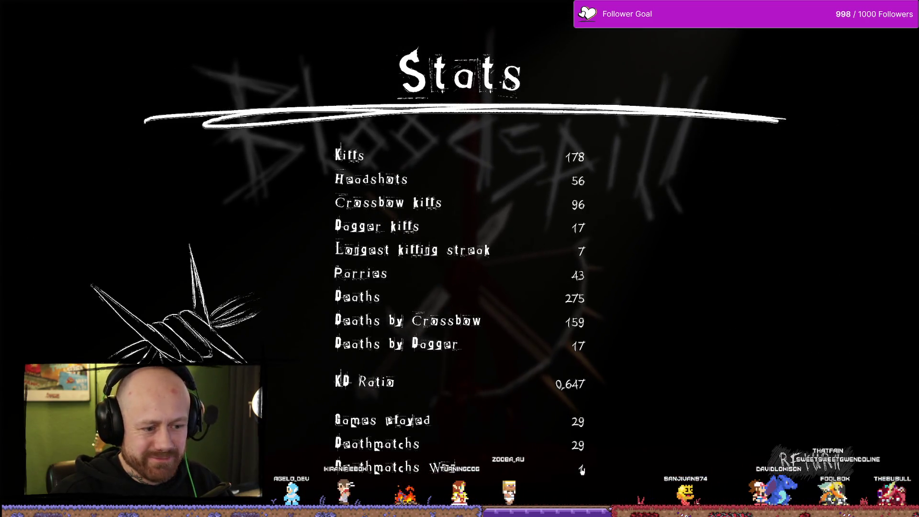
key("Escape")
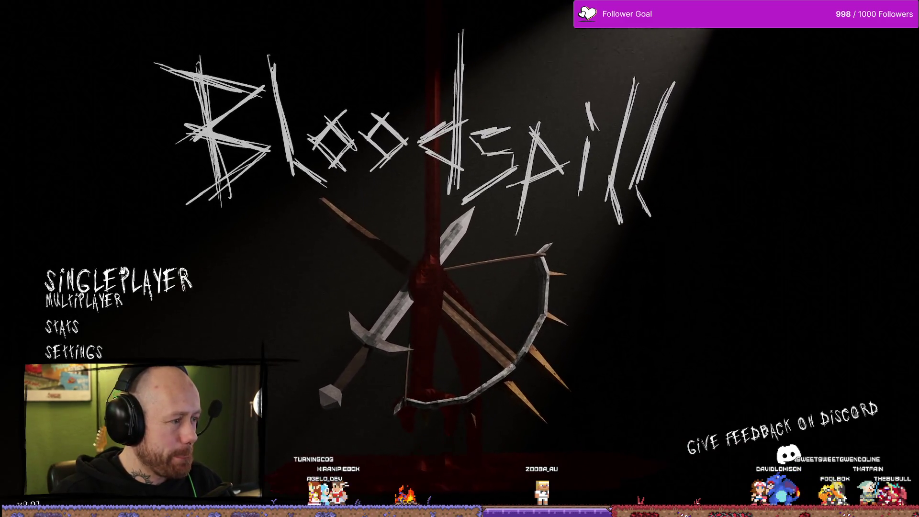
left_click(89, 274)
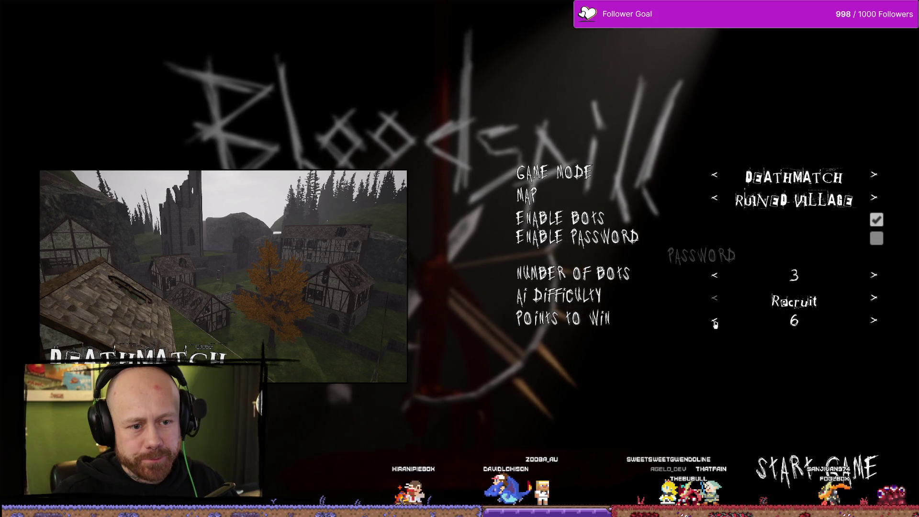
- Start the Ruined Village deathmatch and shoot the last enemy to win it
left_click(855, 479)
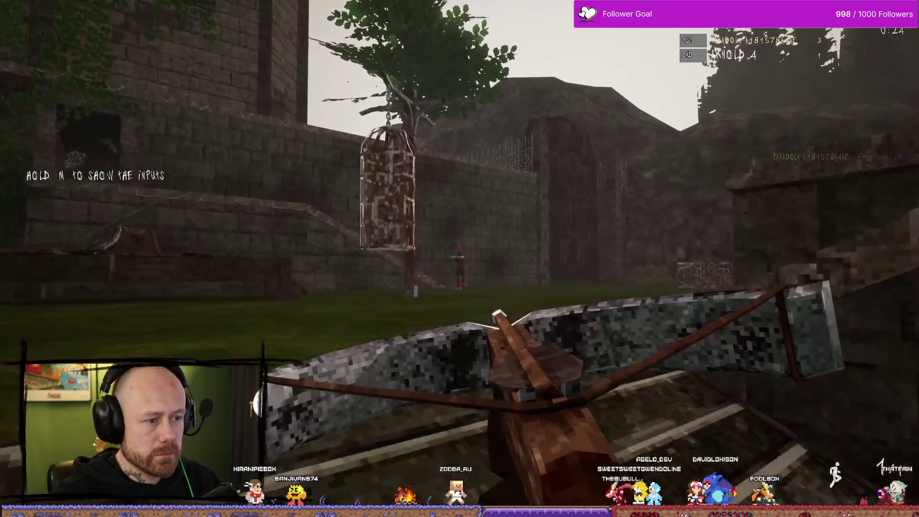
left_click(460, 259)
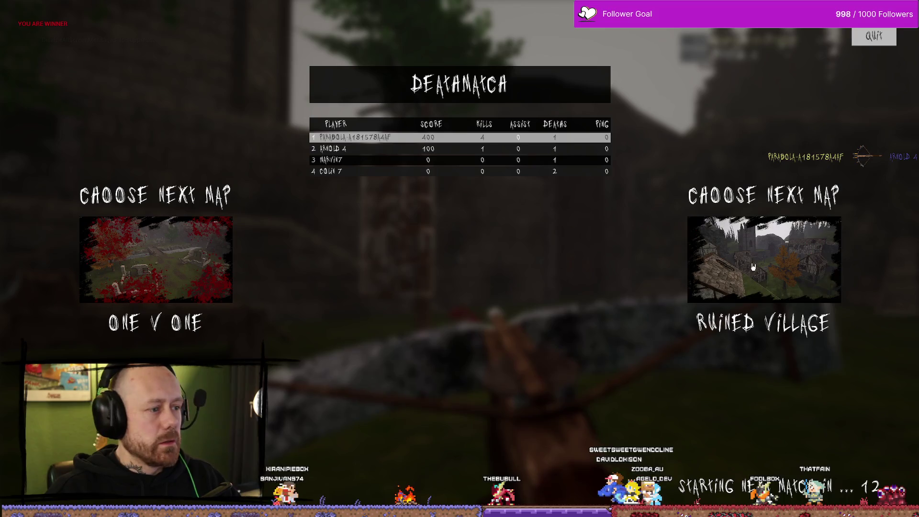
- Relaunch the game and verify Stats reads 30 games, 30 deathmatches, 2 deathmatches won, then exit to the menu
key("Escape")
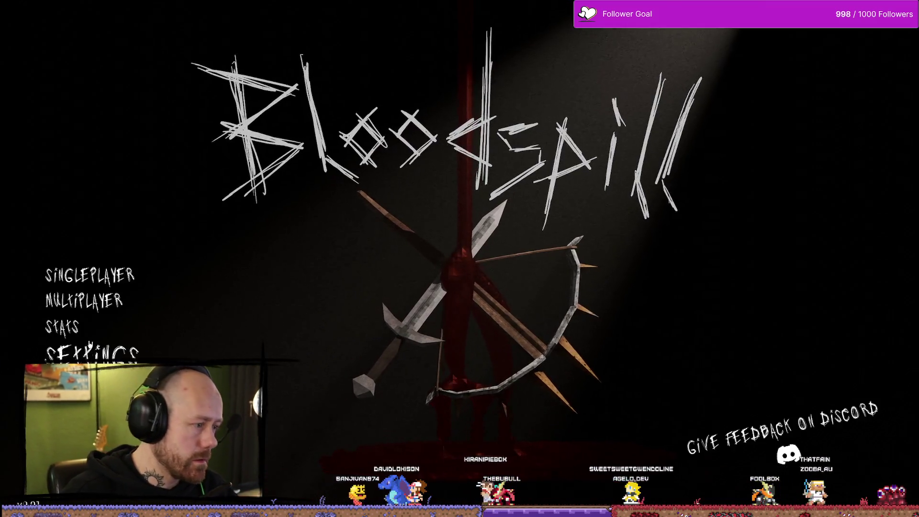
left_click(62, 327)
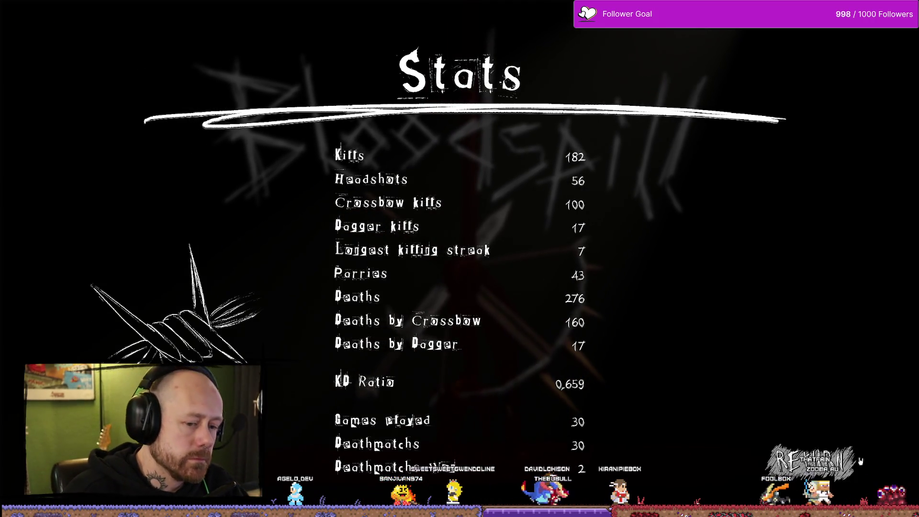
key("Escape")
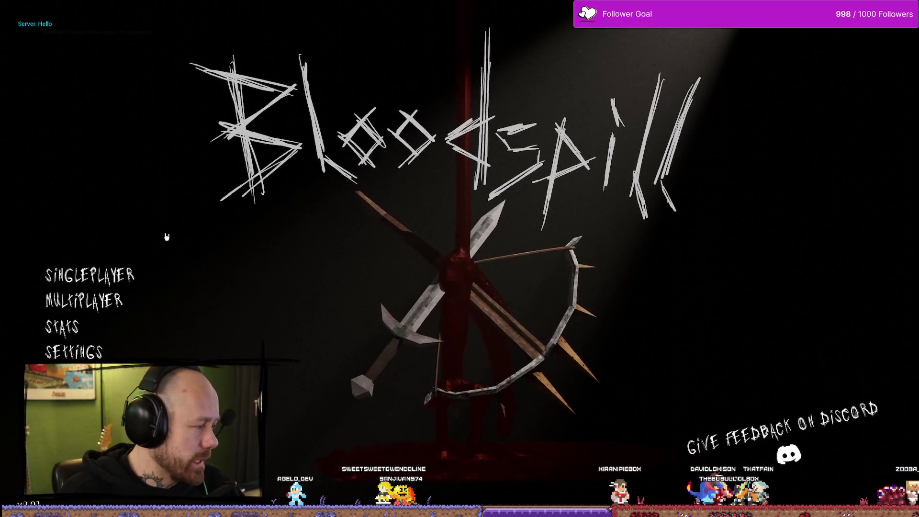
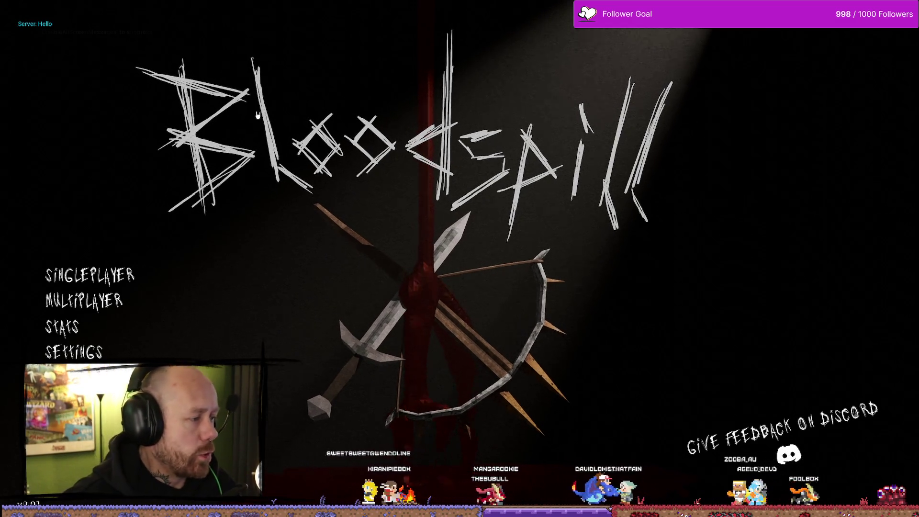
- End the Bloodspill play test and go back to the WB_EndGameScoresFreeForAll event graph
key("Escape")
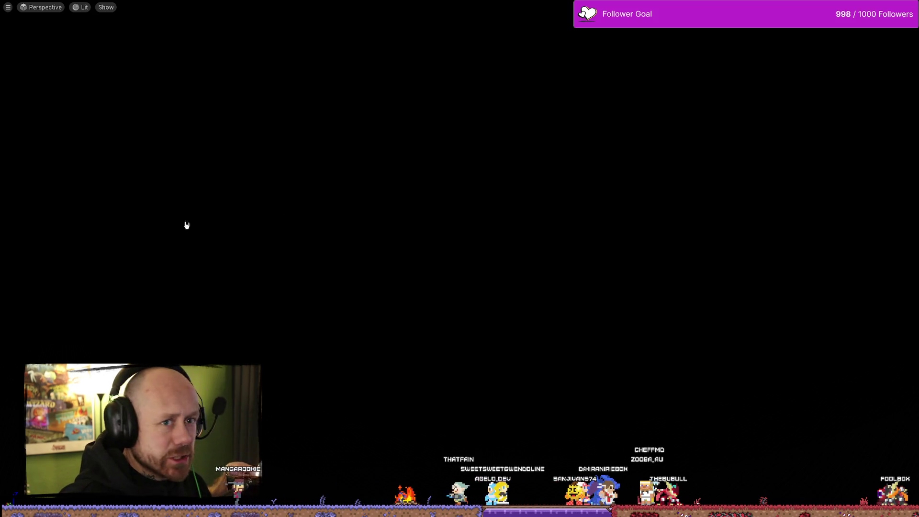
key("alt+Tab")
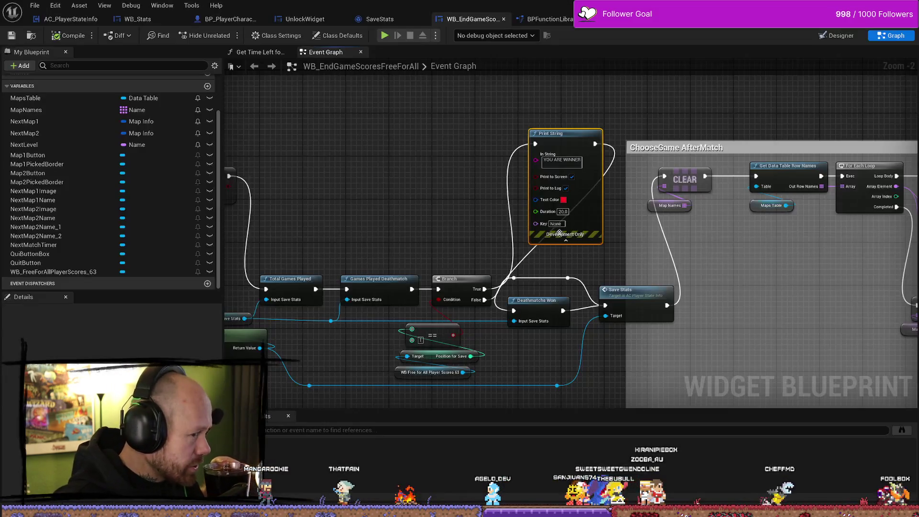
- Delete the debug Print String node from the graph
left_click_drag(443, 223, 328, 236)
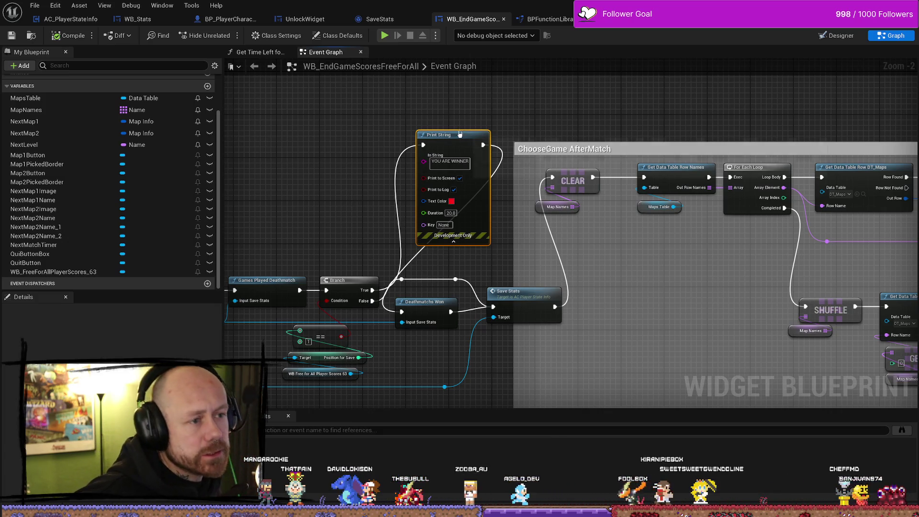
left_click_drag(460, 136, 449, 120)
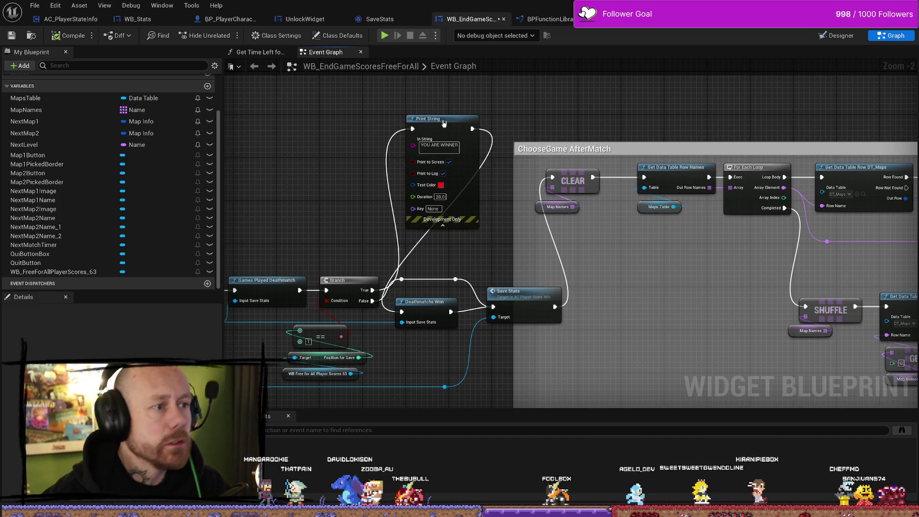
key("Delete")
- Add Get Owning Player to the selection, shift the reroute knot right and reconnect the As Save Stats wire
left_click_drag(376, 290, 513, 238)
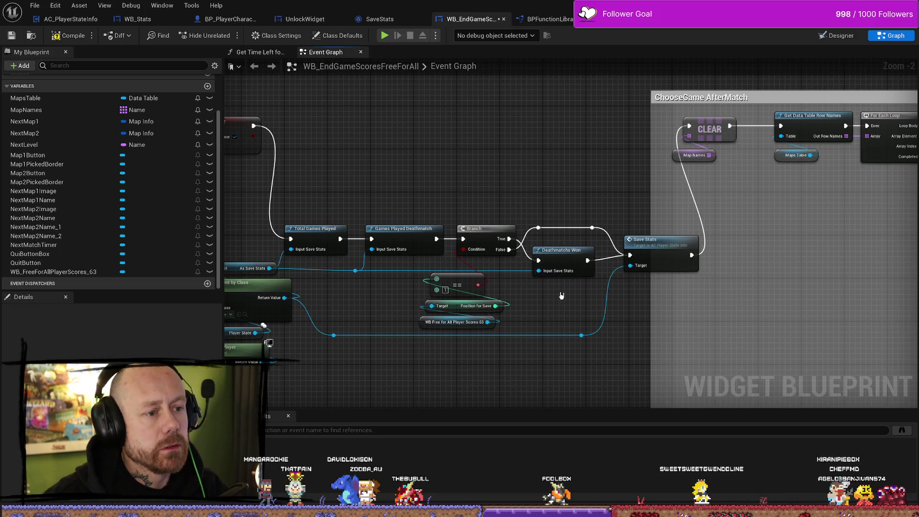
scroll(581, 287, "down", 1)
left_click_drag(317, 370, 316, 366)
mouse_move(330, 275)
left_mouse_down()
mouse_move(356, 278)
mouse_move(335, 280)
left_mouse_up()
left_click_drag(406, 316, 445, 316)
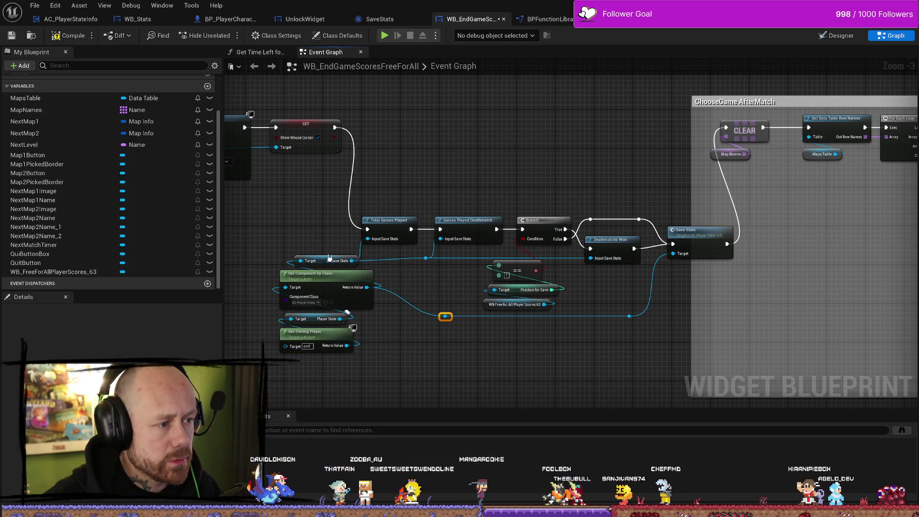
left_click_drag(352, 260, 330, 261)
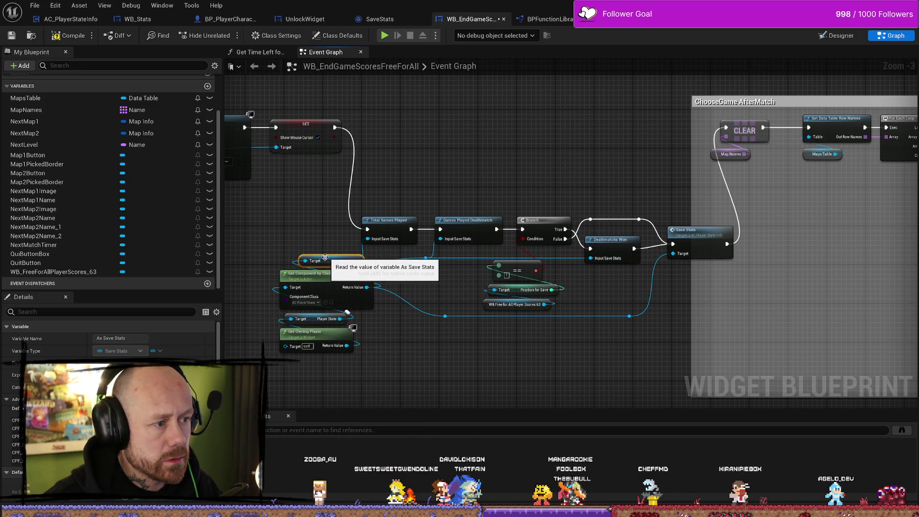
scroll(584, 192, "down", 1)
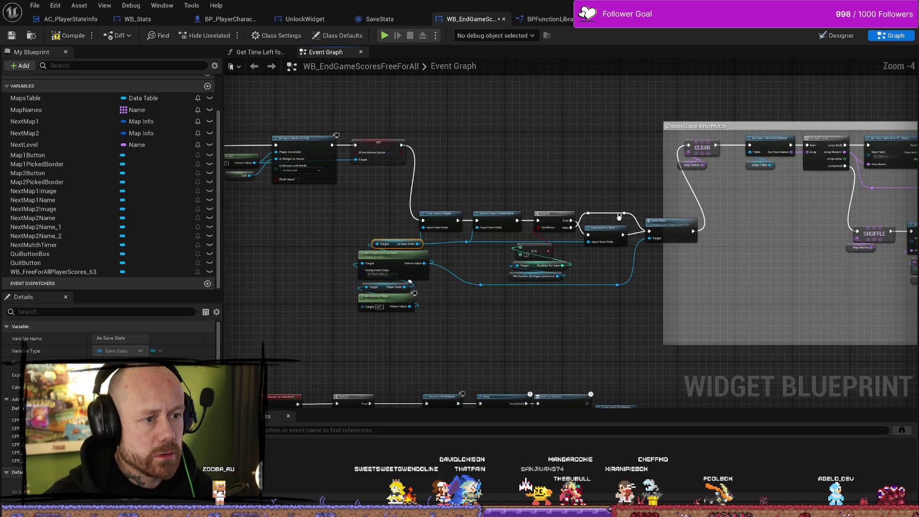
- Shift the Event Construct group left, move the Total Games Played–Save Stats chain beside SET, and wrap it in a comment
left_click_drag(536, 215, 273, 160)
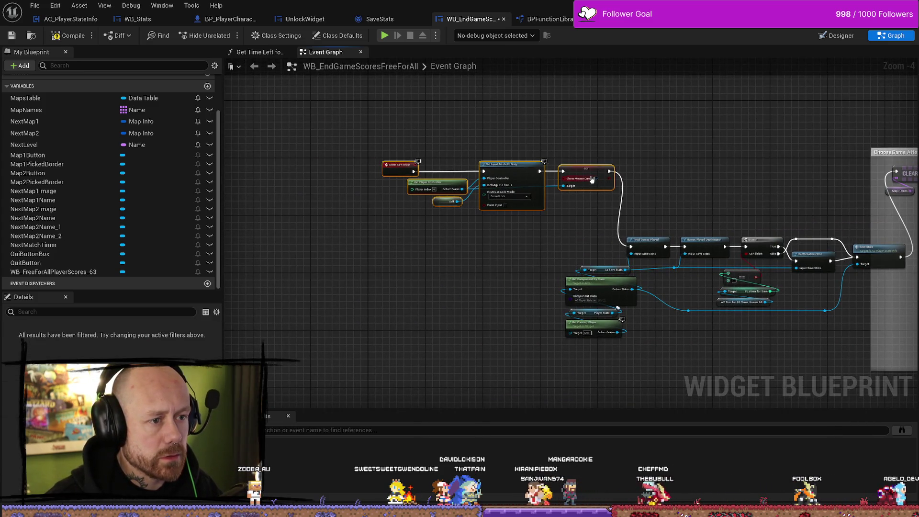
left_click_drag(480, 173, 365, 173)
mouse_move(421, 166)
left_mouse_down()
mouse_move(760, 338)
mouse_move(739, 298)
left_mouse_up()
mouse_move(734, 221)
left_mouse_down()
mouse_move(657, 149)
mouse_move(397, 307)
mouse_move(332, 317)
left_mouse_up()
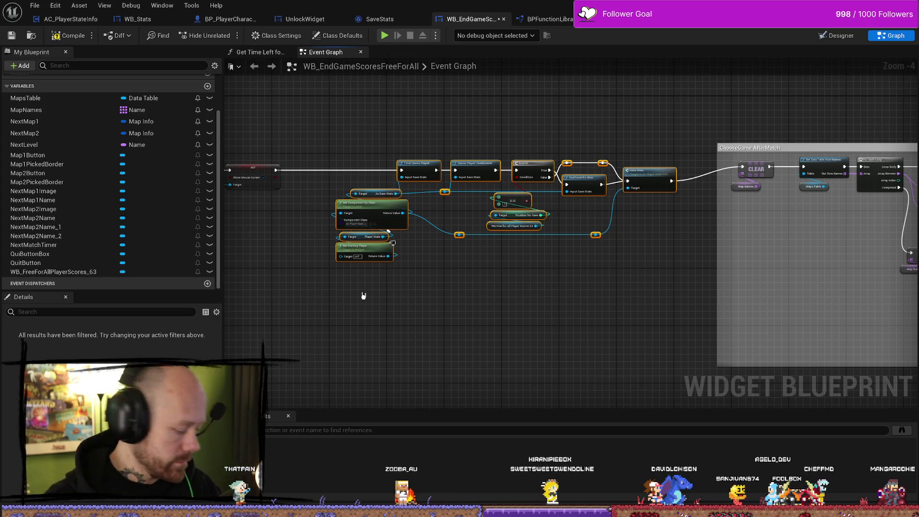
key("c")
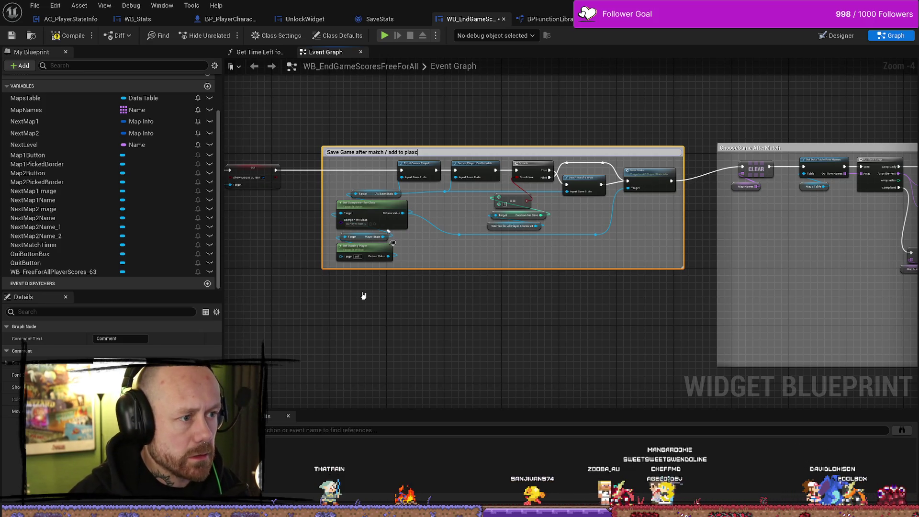
- Title the comment 'Save Game after match / add to played games and add to winner'
key("BackSpace")
key("BackSpace")
type("yed game")
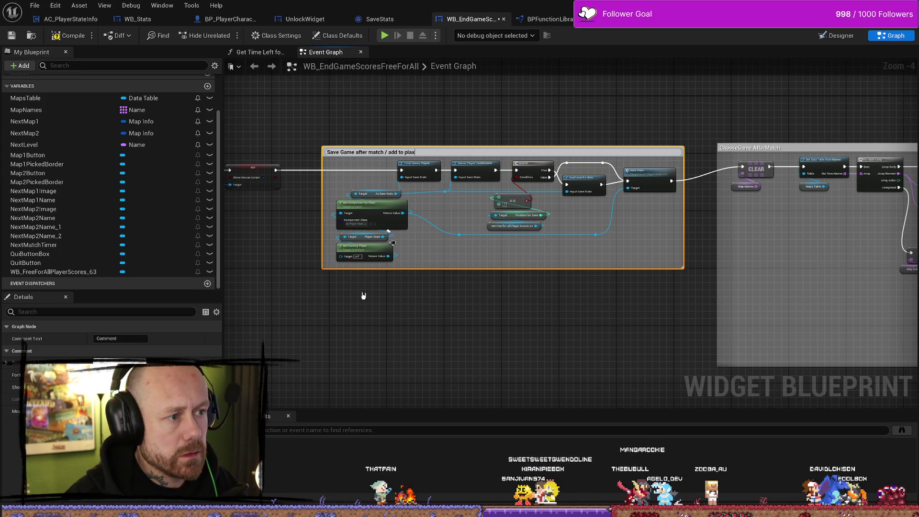
type("s and add to io")
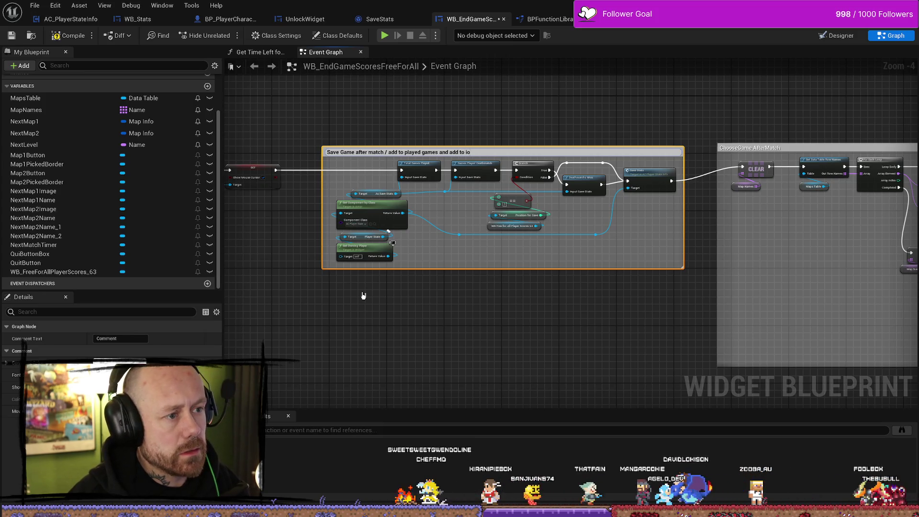
key("BackSpace")
key("BackSpace")
key("BackSpace")
type("winner")
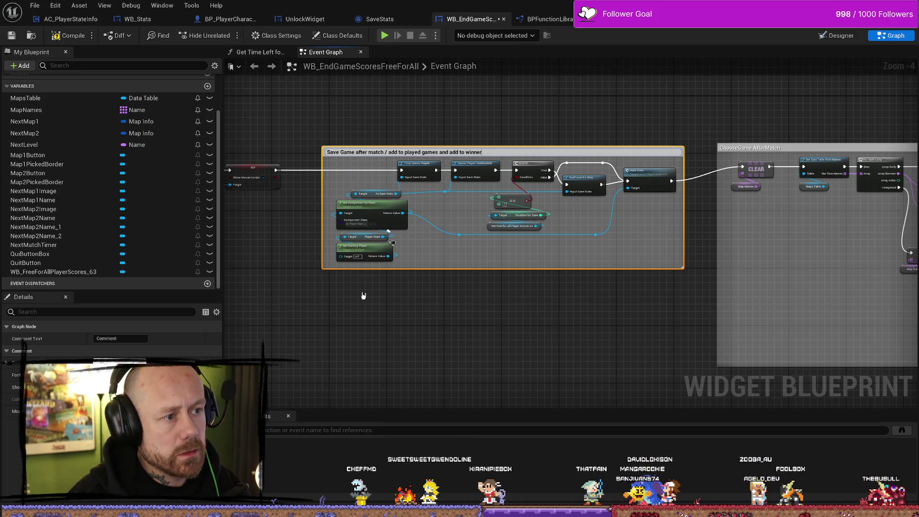
key("Return")
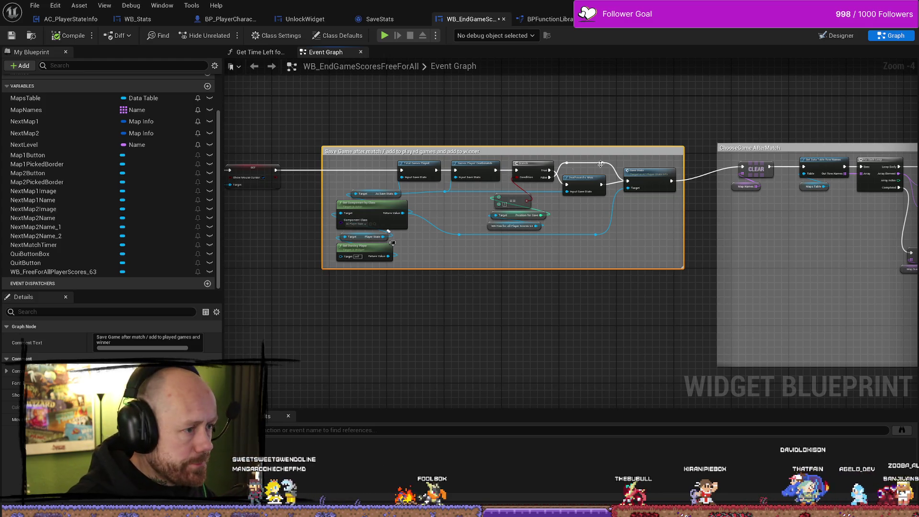
left_click(628, 119)
- Save WB_EndGameScoresFreeForAll and browse the open function library, macro and Assing Player Slots graphs
left_click(35, 5)
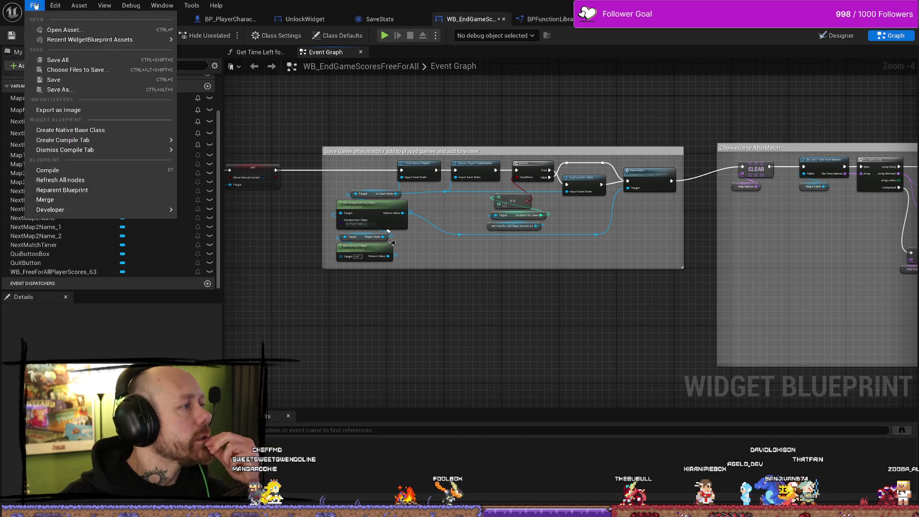
left_click(53, 58)
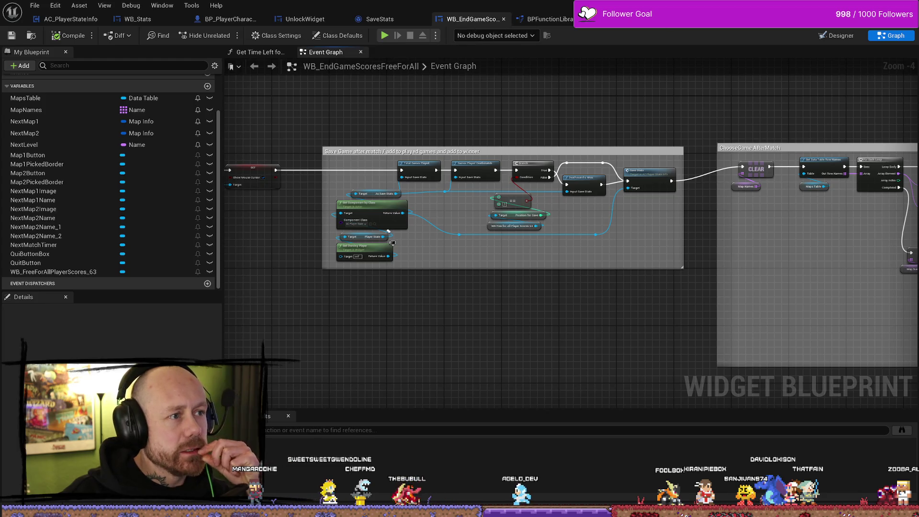
left_click(546, 19)
left_click(637, 19)
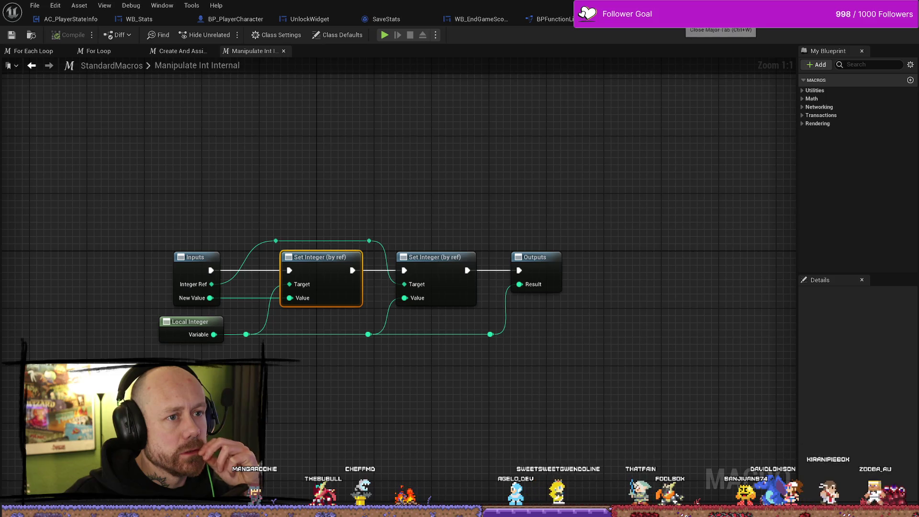
left_click(694, 19)
left_click(747, 19)
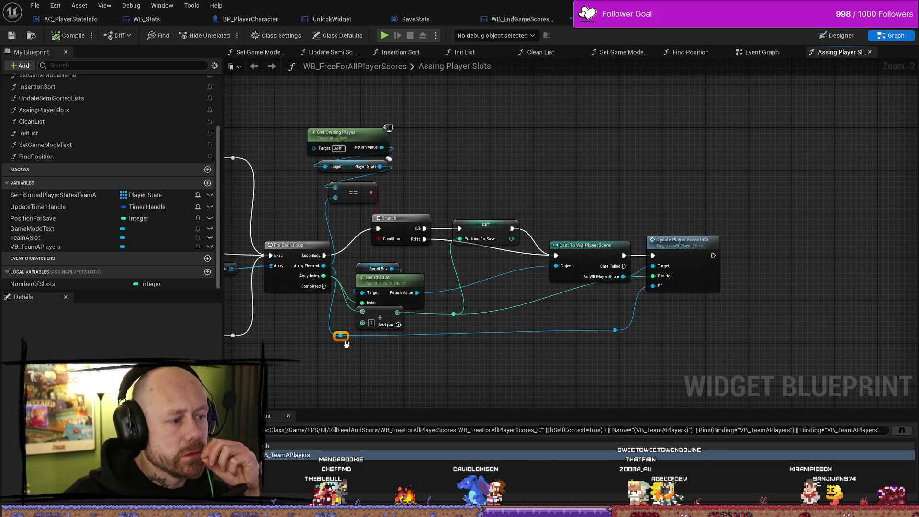
- Check the player state value's action list, then switch to the WB_PlayerScore event graph
left_click_drag(619, 333, 660, 351)
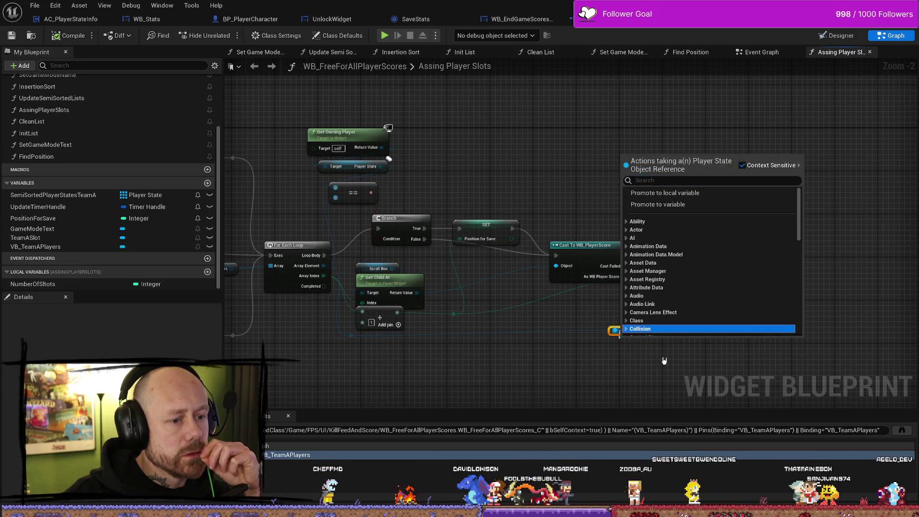
left_click(664, 361)
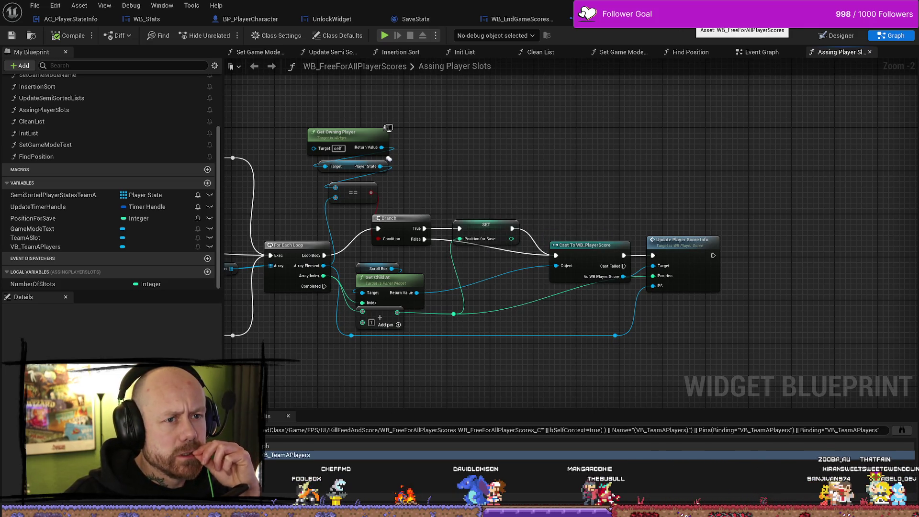
left_click(778, 19)
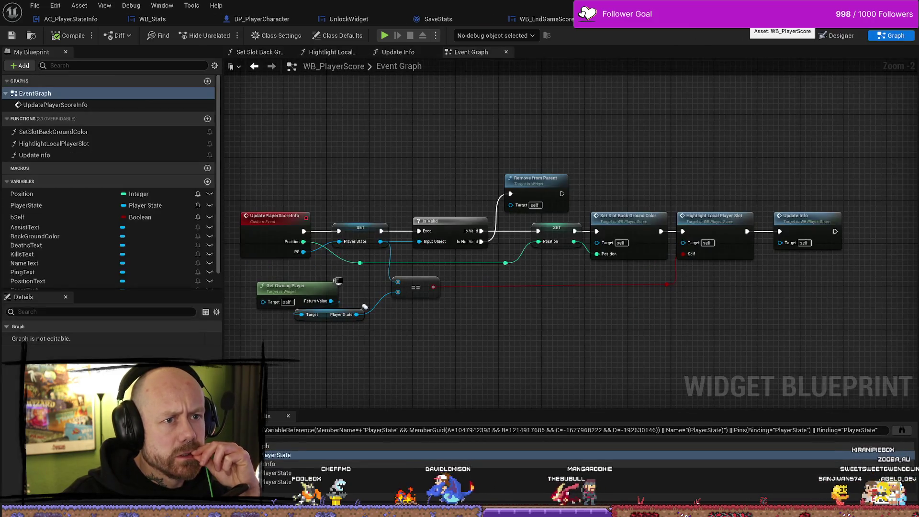
- Move the SaveStats tab earlier and close the UnlockWidget editor
left_click(666, 19)
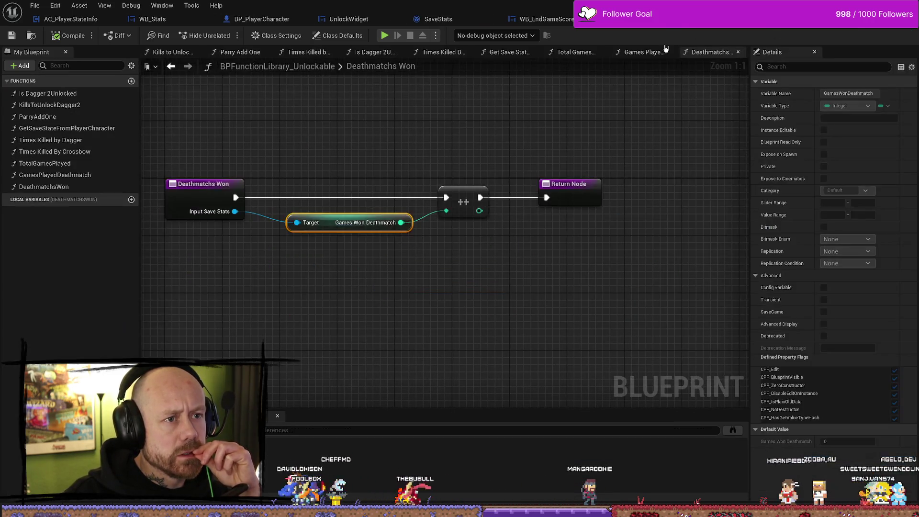
mouse_move(436, 21)
left_mouse_down()
mouse_move(329, 20)
mouse_move(343, 22)
left_mouse_up()
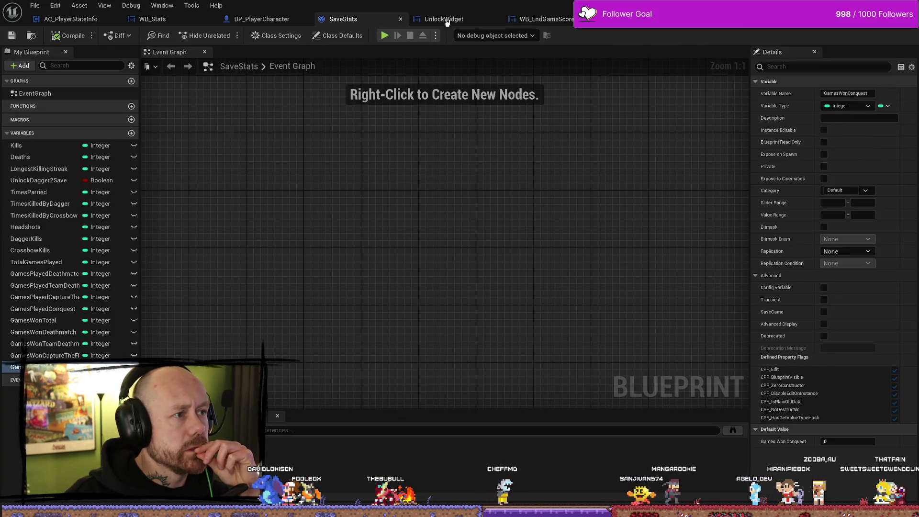
left_click(447, 20)
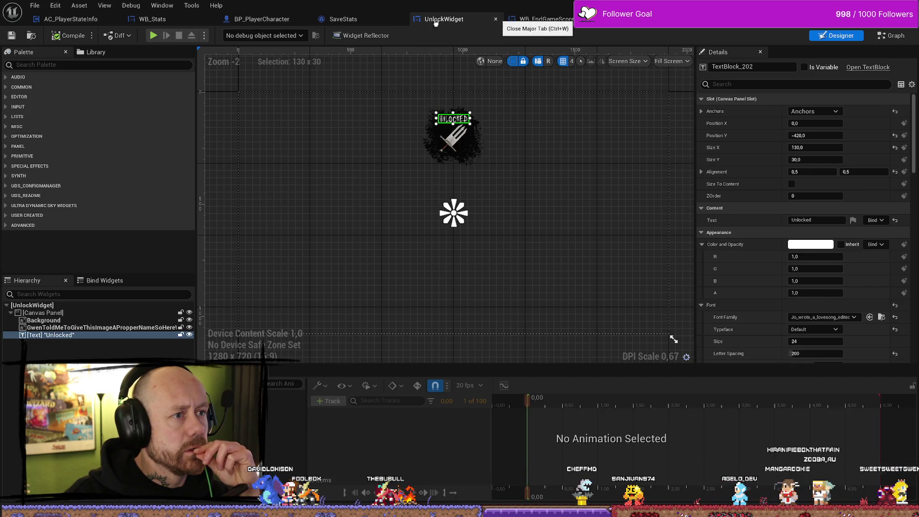
middle_click(436, 22)
- Place the WB_Stats tab after SaveStats and switch to the AC_PlayerStateInfo event graph
left_click(295, 21)
left_click(161, 23)
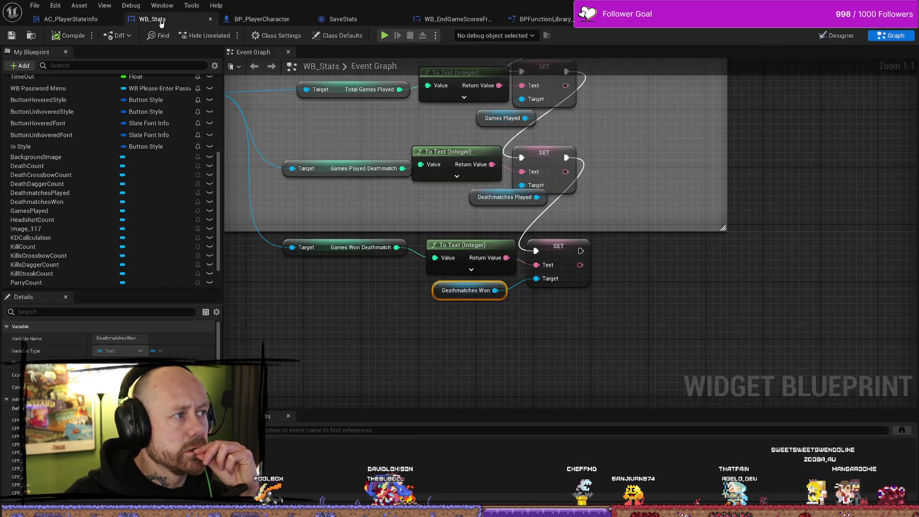
mouse_move(164, 23)
left_mouse_down()
mouse_move(356, 22)
mouse_move(374, 44)
left_mouse_up()
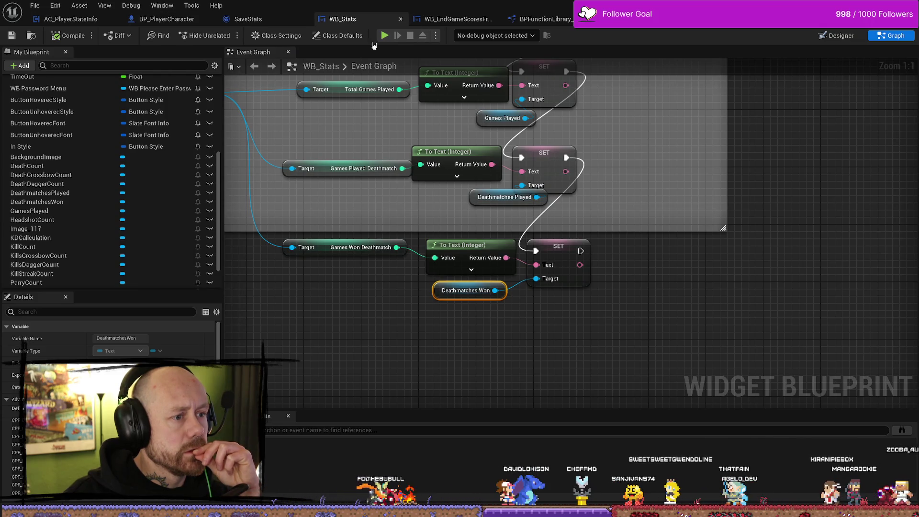
left_click(83, 17)
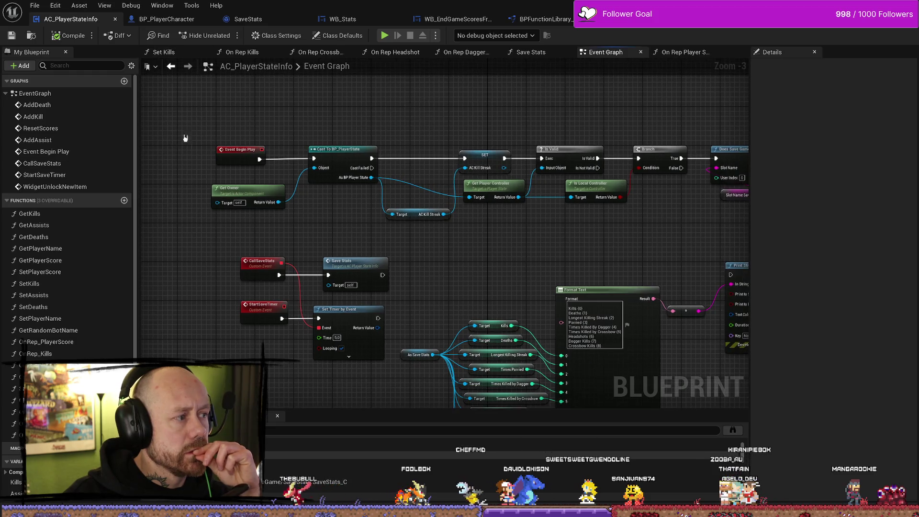
- Open the Save Stats function graph and delete its debug Print String node
scroll(176, 211, "down", 1)
scroll(298, 218, "up", 1)
scroll(418, 188, "down", 1)
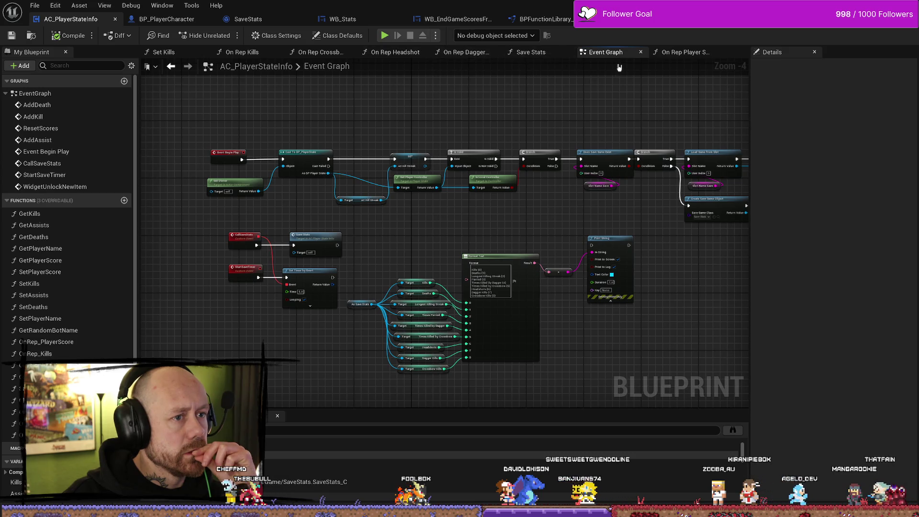
left_click_drag(551, 124, 557, 113)
scroll(360, 226, "up", 4)
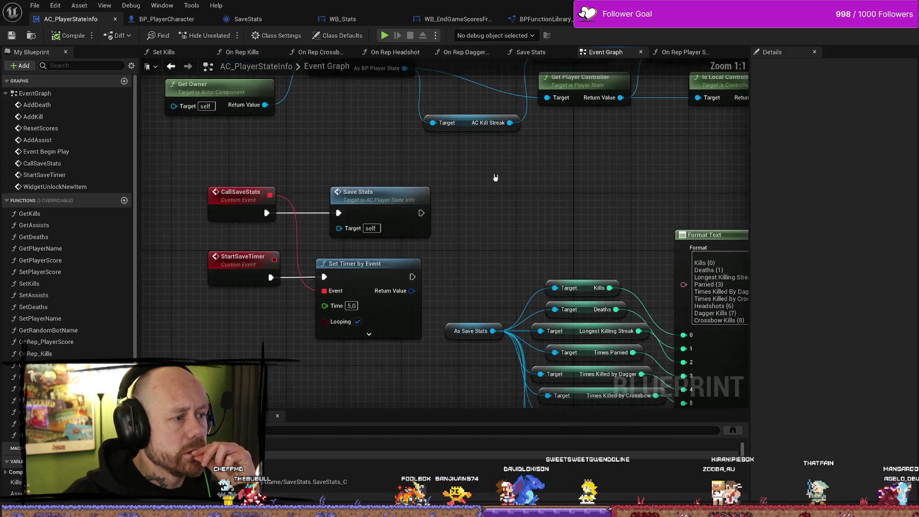
double_click(386, 193)
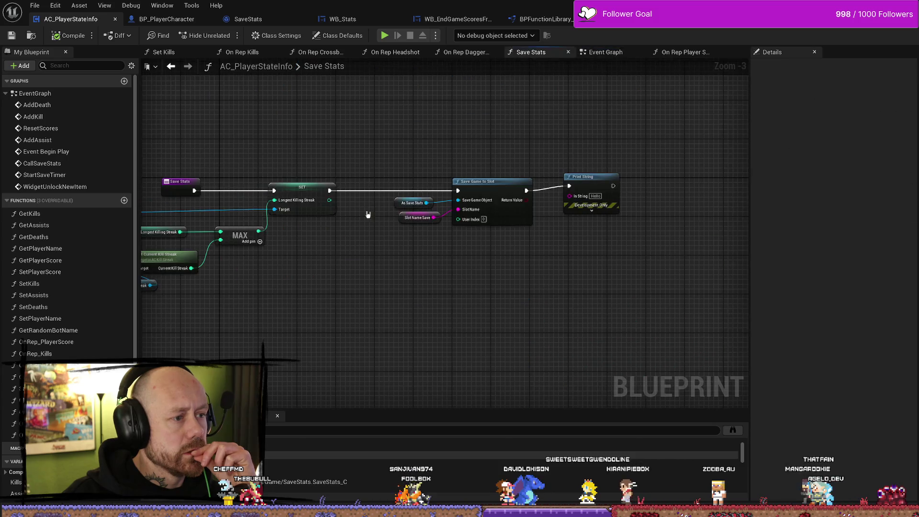
left_click_drag(611, 179, 636, 173)
key("Delete")
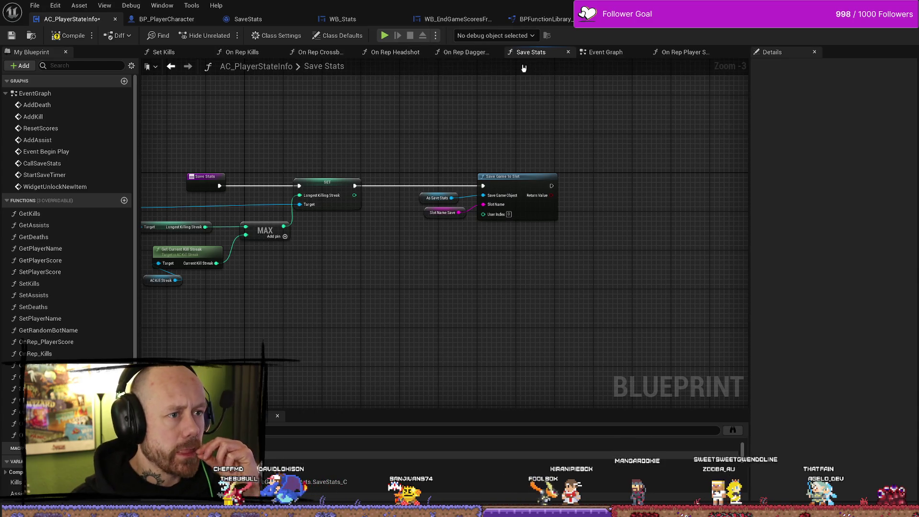
- Compile AC_PlayerStateInfo from its Event Graph and save all modified assets
left_click(604, 53)
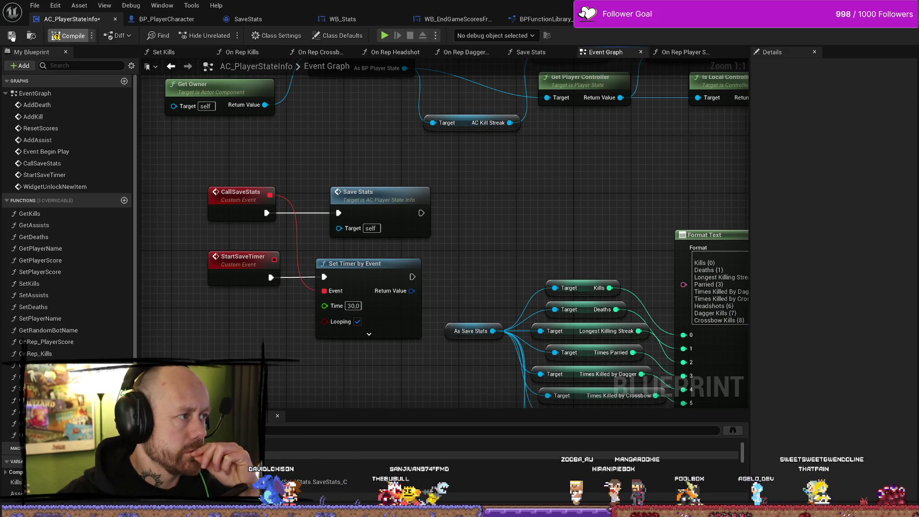
left_click(11, 35)
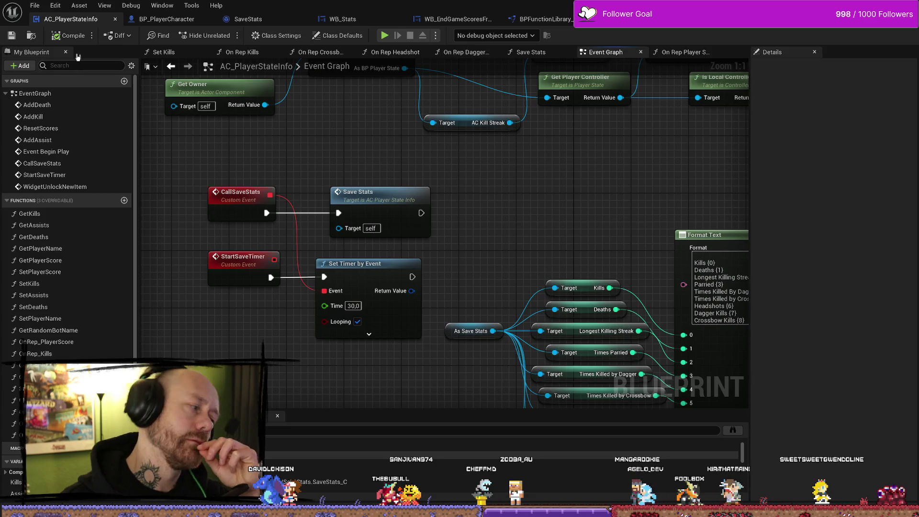
left_click(36, 5)
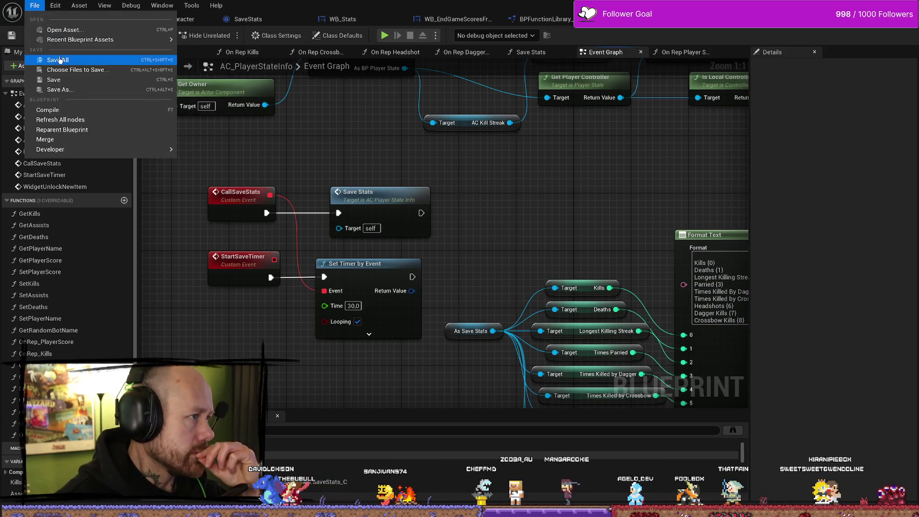
left_click(87, 60)
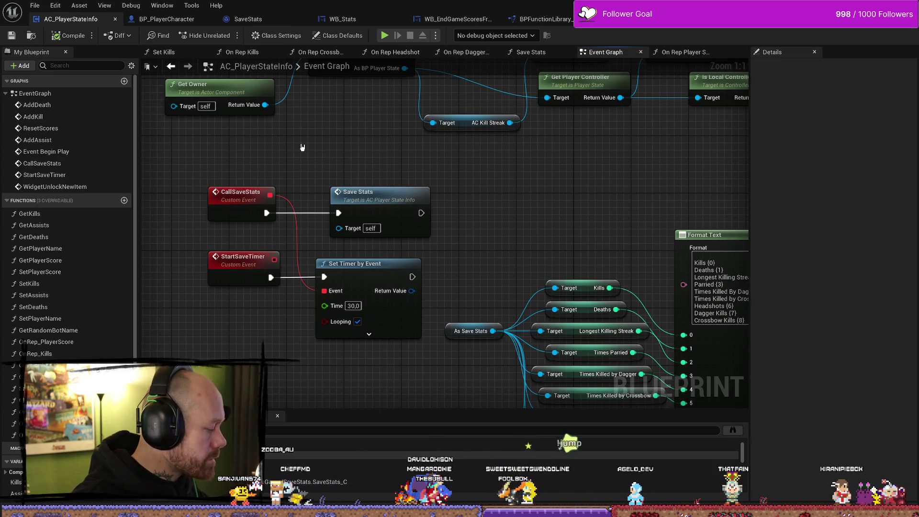
- Nudge the Save Stats call slightly left and save AC_PlayerStateInfo again
left_click_drag(368, 205, 353, 206)
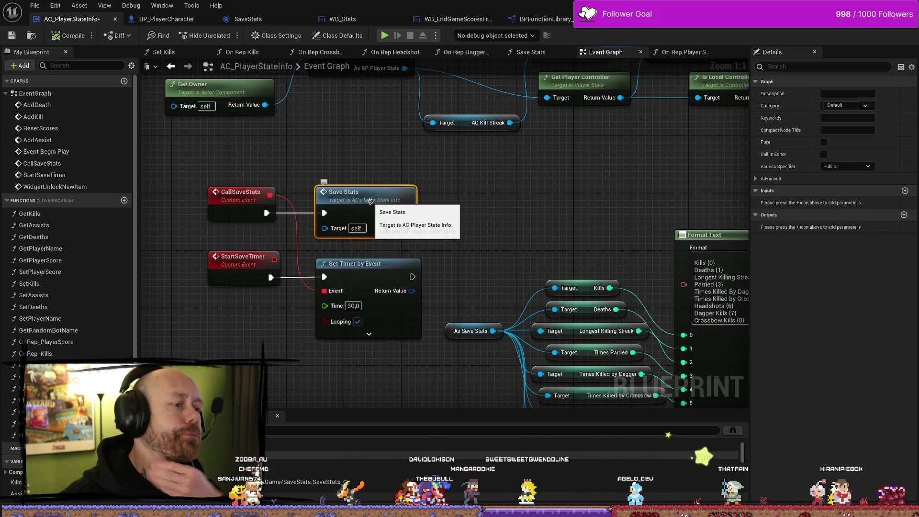
left_click(35, 6)
left_click(70, 62)
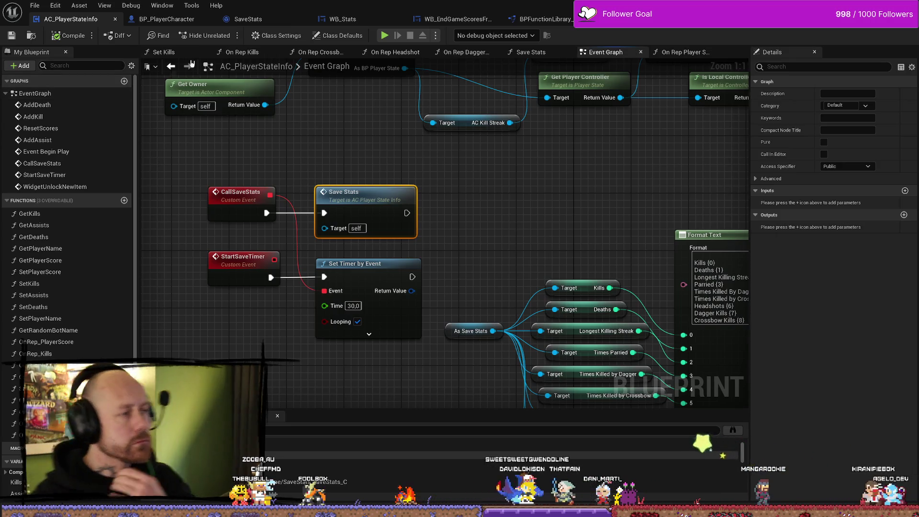
left_click_drag(439, 165, 437, 163)
key("ctrl+space")
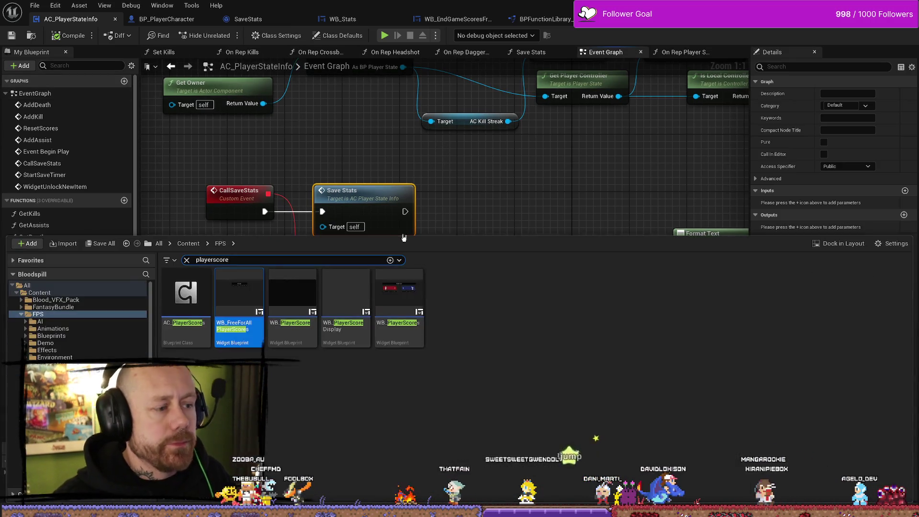
- Clear the 'playerscore' search, browse to FPS > UI > KillFeedAndScore and open WB_EndGameScores
left_click(43, 393)
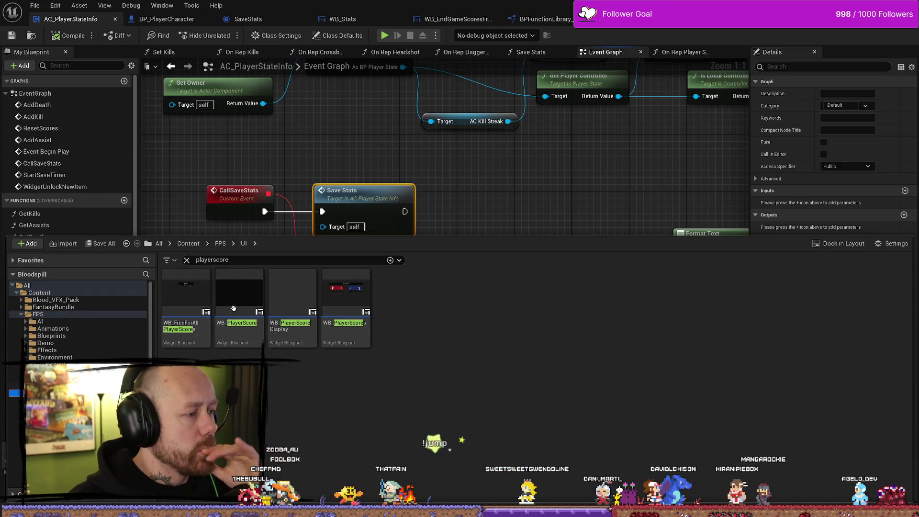
left_click(187, 260)
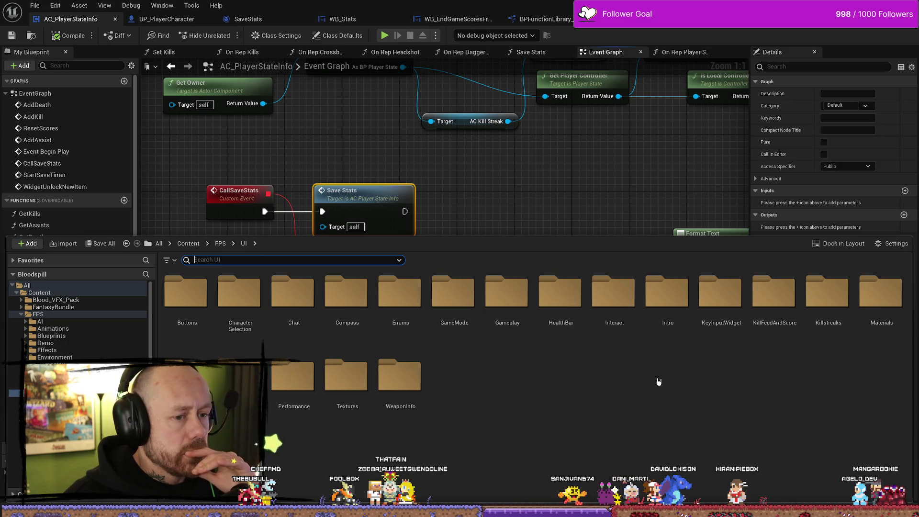
double_click(774, 293)
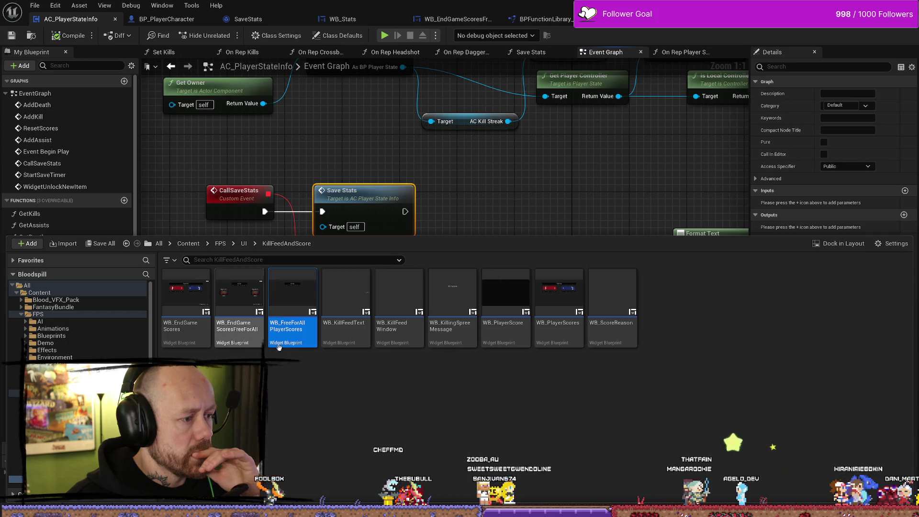
left_click(310, 397)
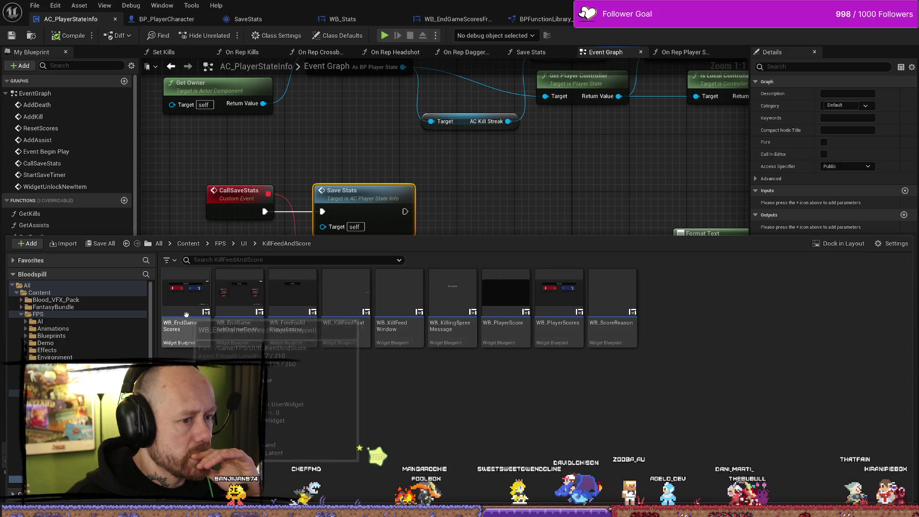
double_click(186, 315)
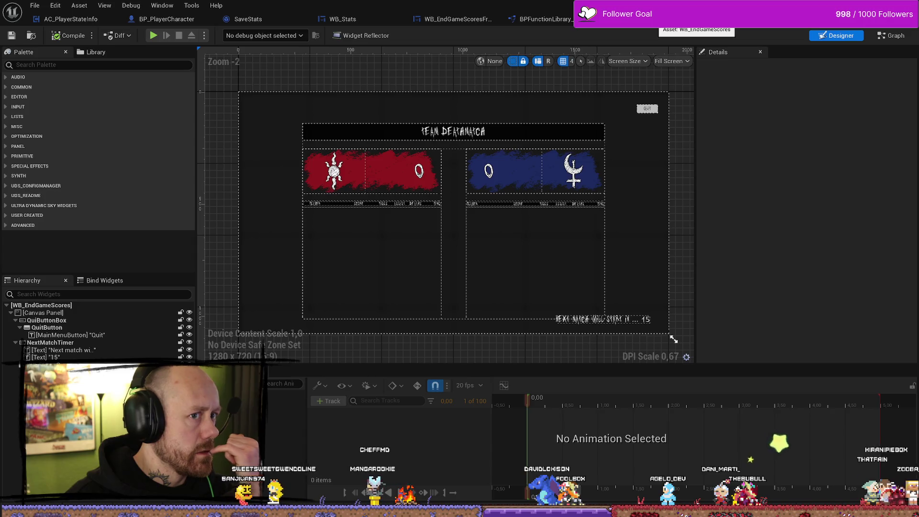
- Switch WB_EndGameScores to its graph and move the Quit comment block further down
left_click(890, 35)
scroll(393, 122, "down", 4)
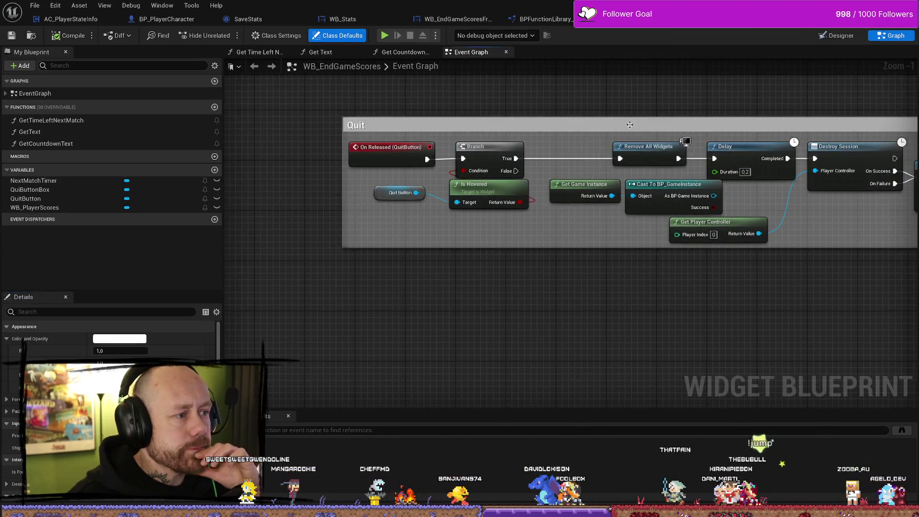
scroll(445, 139, "up", 3)
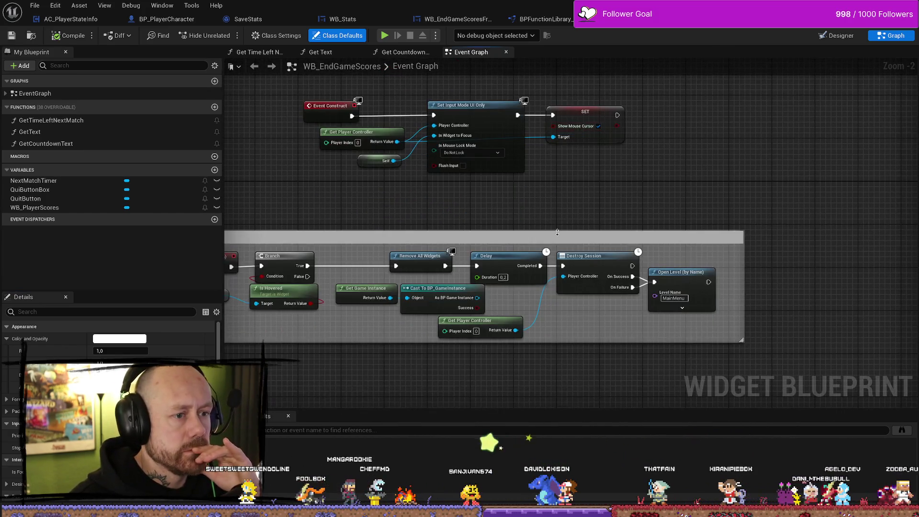
left_click_drag(580, 239, 579, 316)
scroll(622, 194, "down", 4)
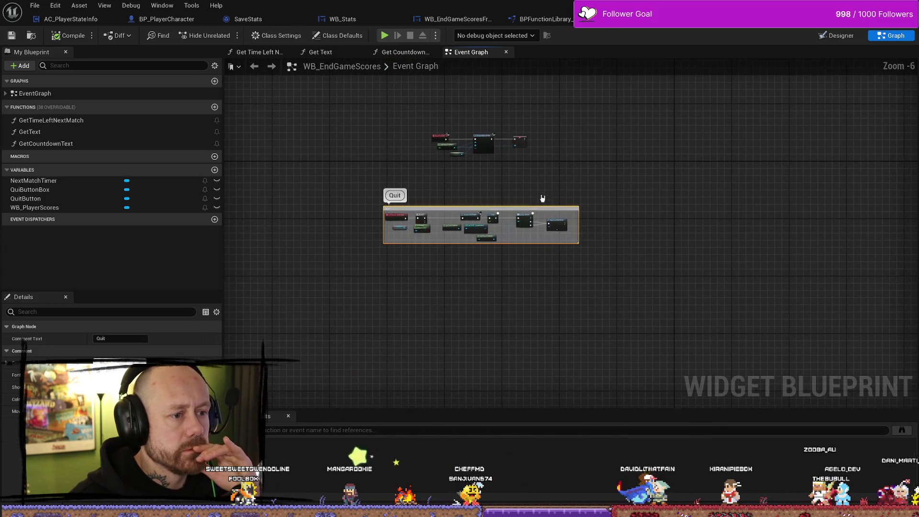
scroll(538, 208, "up", 3)
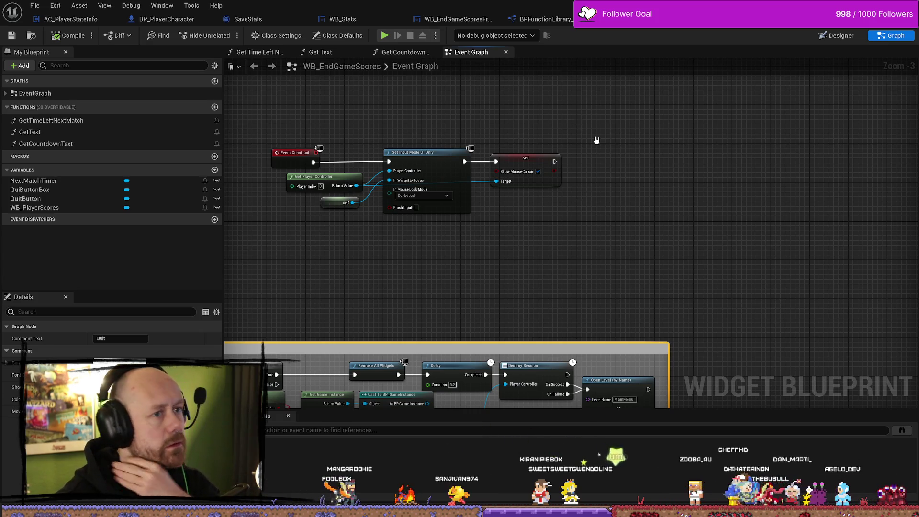
- Inspect WB_EndGameScores in the Reference Viewer, then return to its Event Graph
key("ctrl+space")
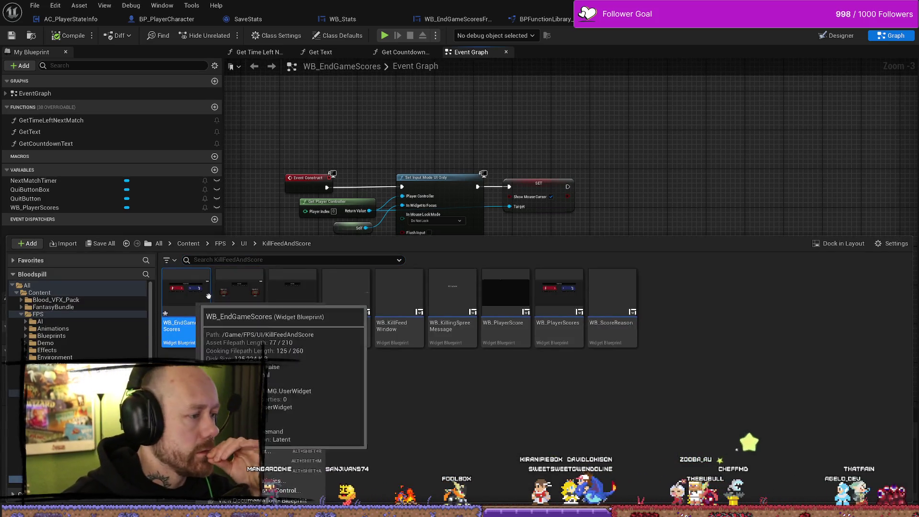
right_click(196, 308)
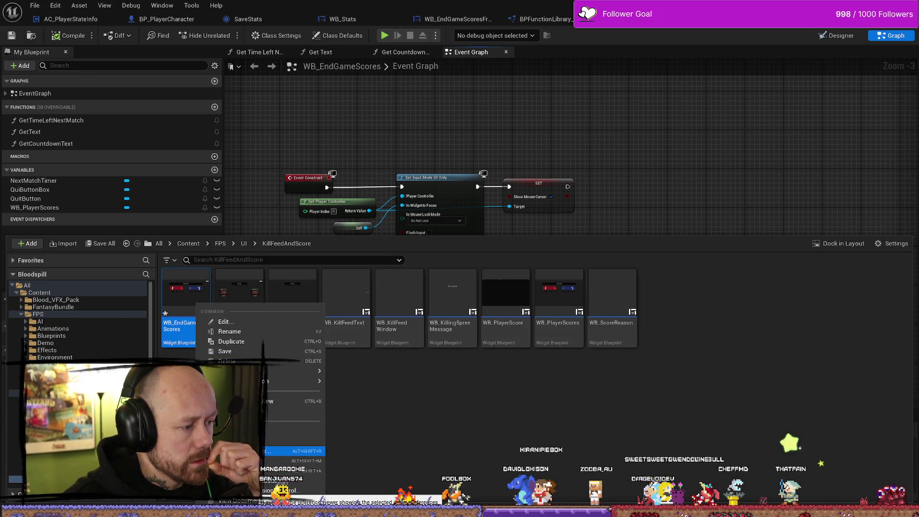
left_click(282, 451)
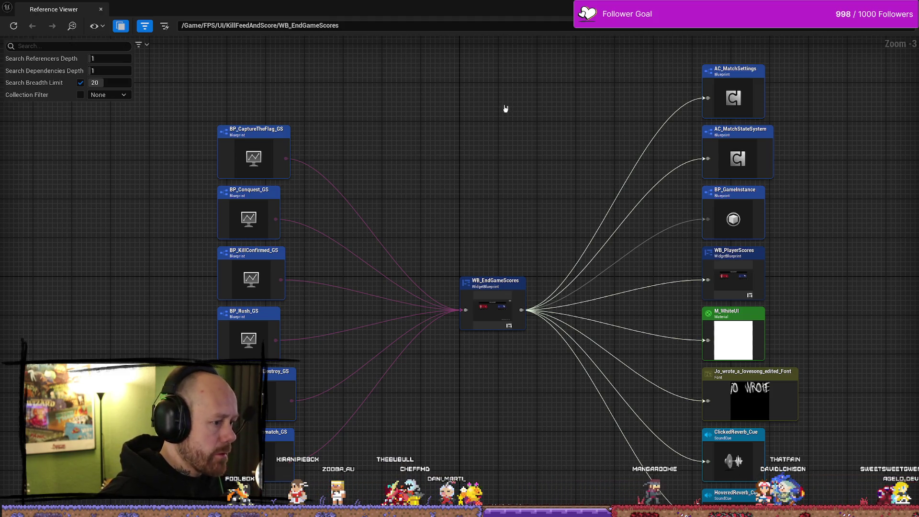
double_click(493, 309)
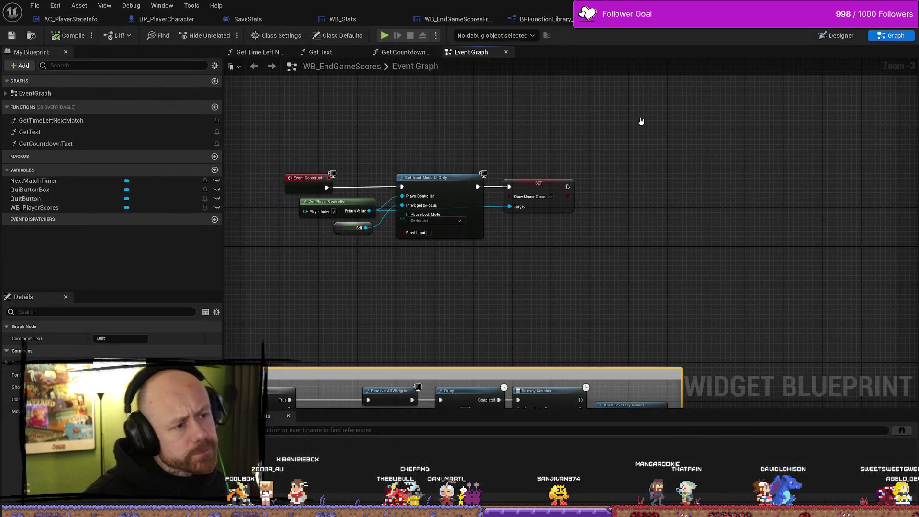
- Cancel a wire from the SET node, then view and close the WB_EndGameScoresFreeForAll editor
left_click_drag(617, 187, 619, 187)
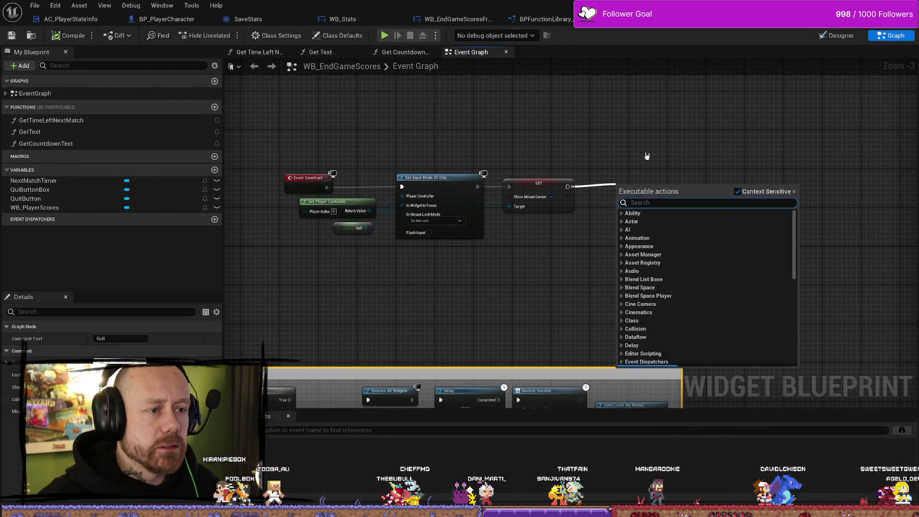
left_click(647, 154)
left_click(454, 19)
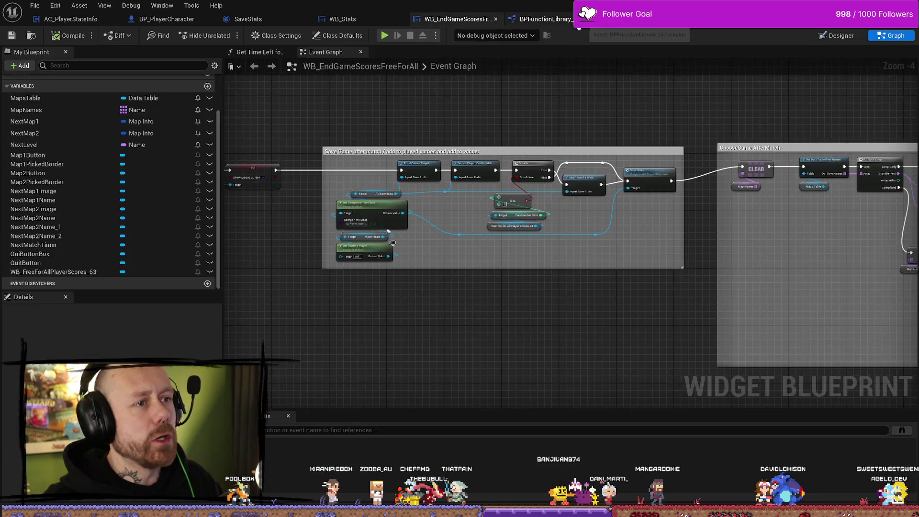
left_click(585, 19)
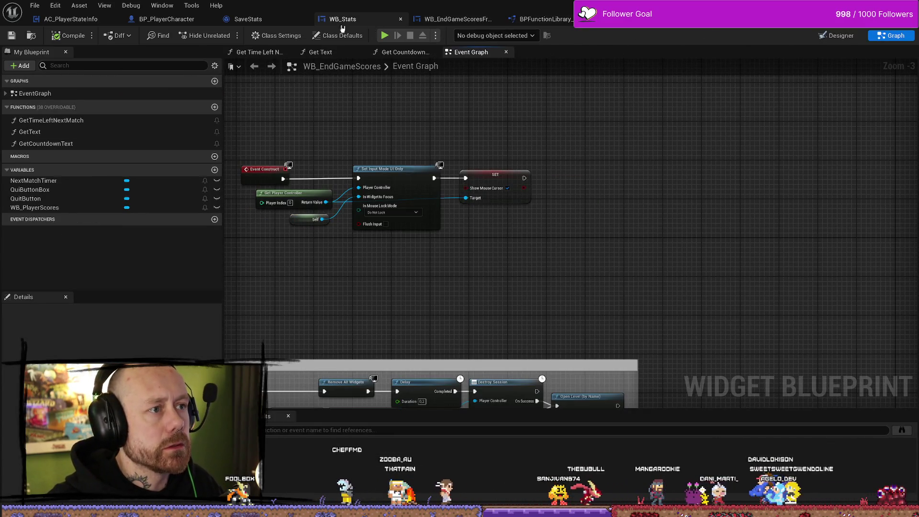
left_click(473, 22)
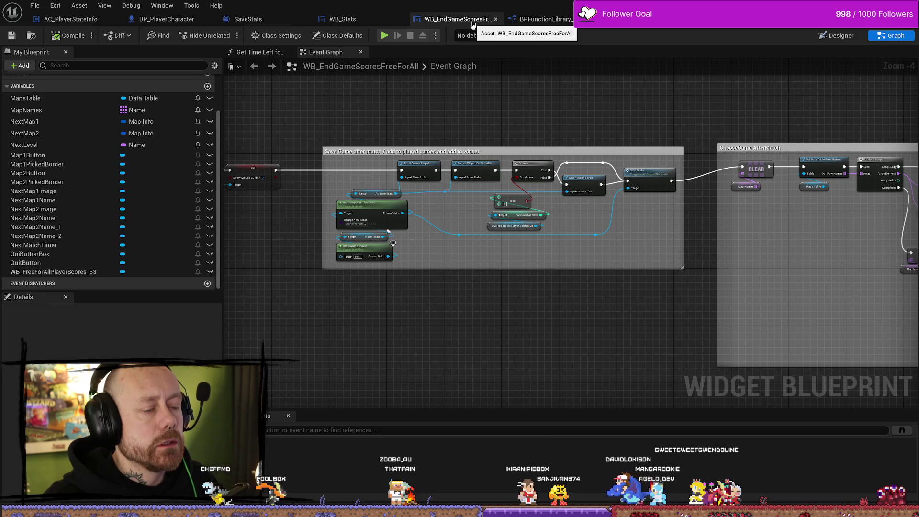
scroll(345, 139, "up", 1)
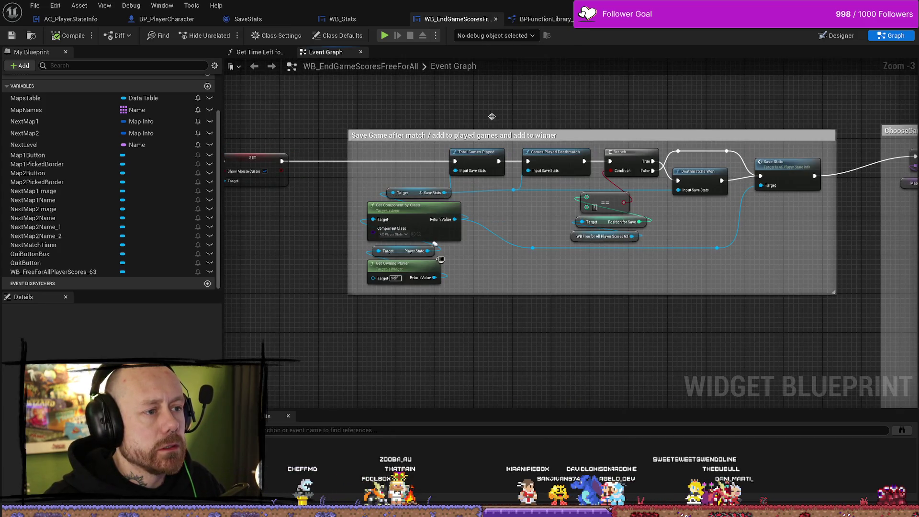
left_click(496, 19)
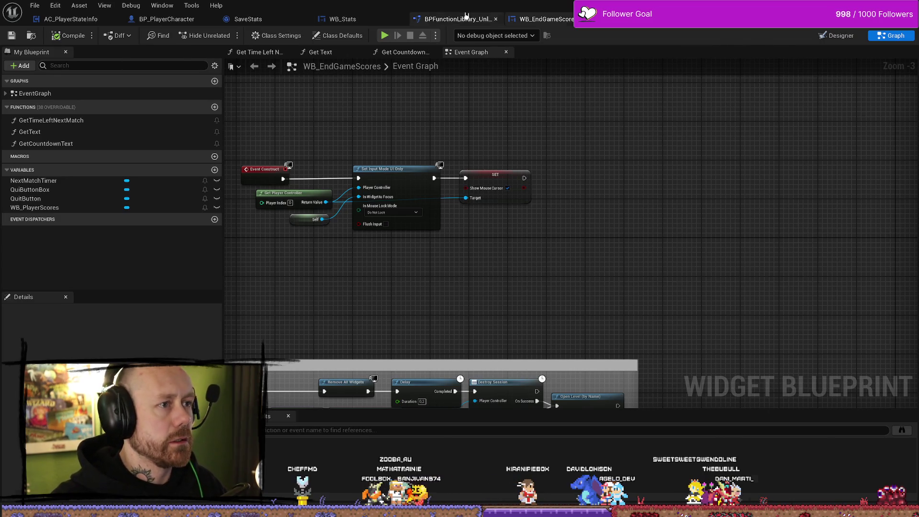
- Expand the EventGraph's events list, inspect the Designer layout, and return to the Graph
left_click_drag(570, 158, 612, 154)
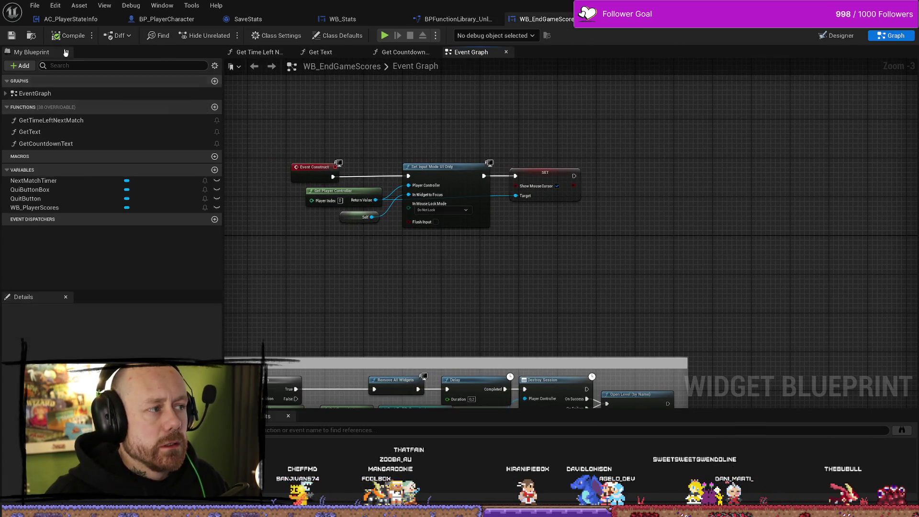
left_click(6, 94)
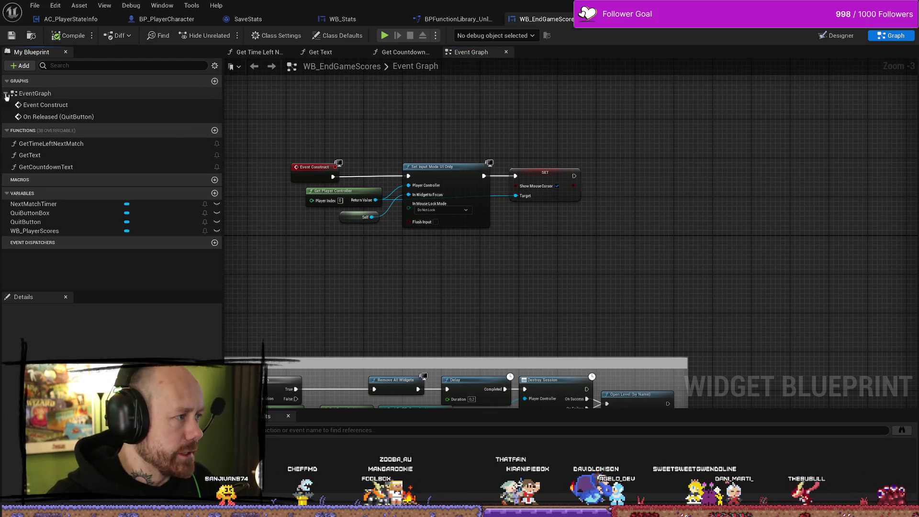
scroll(585, 156, "down", 1)
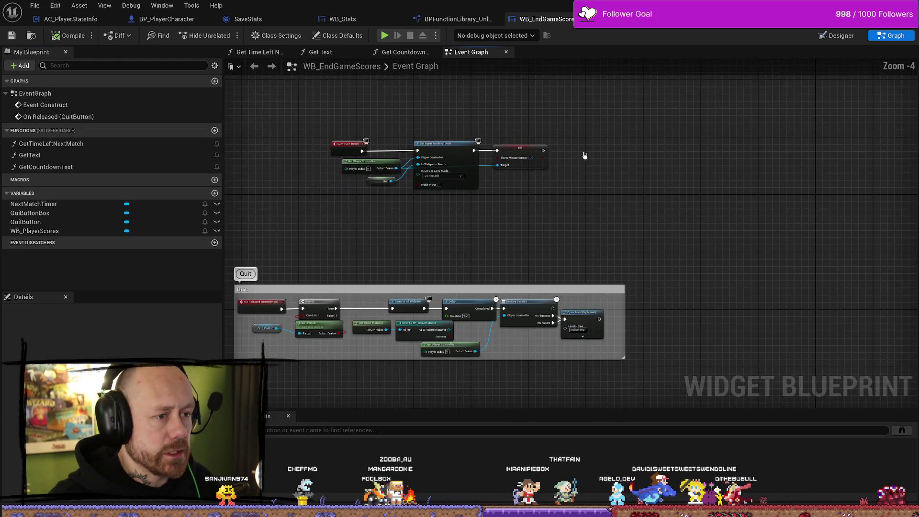
left_click(837, 36)
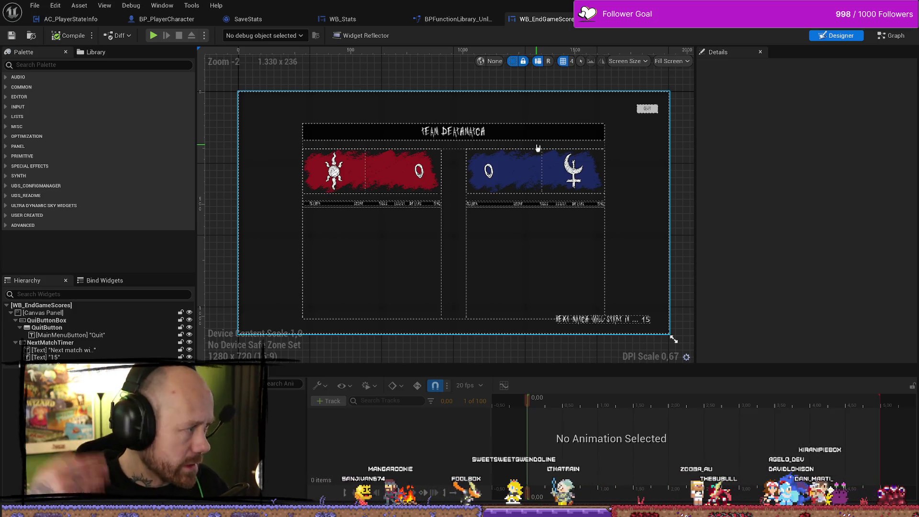
left_click(891, 35)
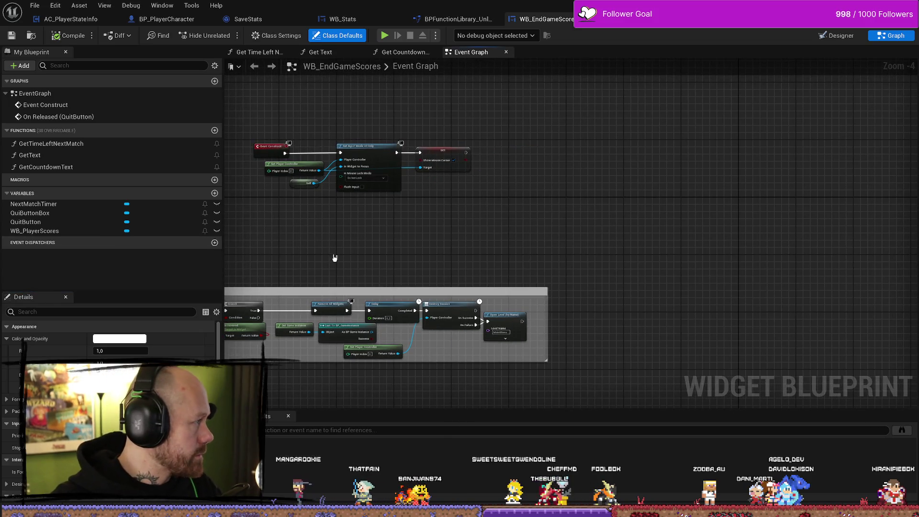
scroll(579, 185, "up", 4)
scroll(544, 236, "down", 2)
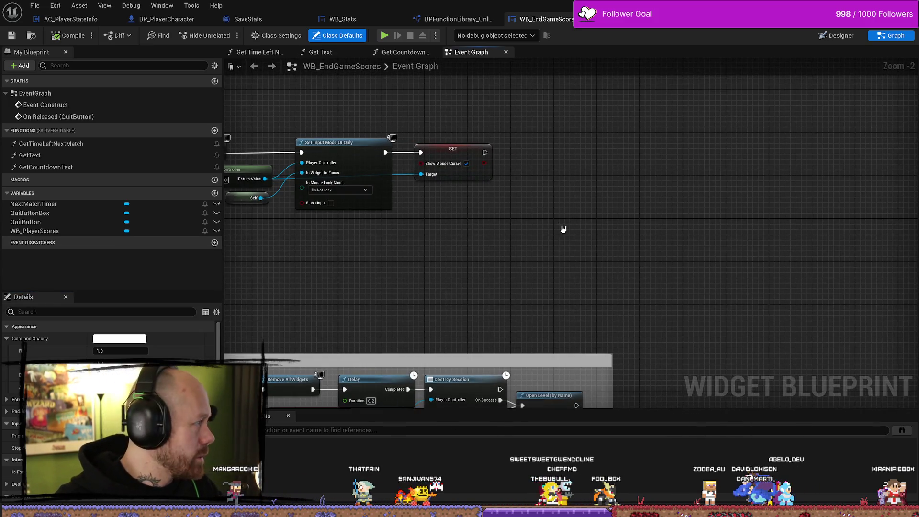
- Add Get Owning Player and Get Player State nodes after the SET node
right_click(564, 230)
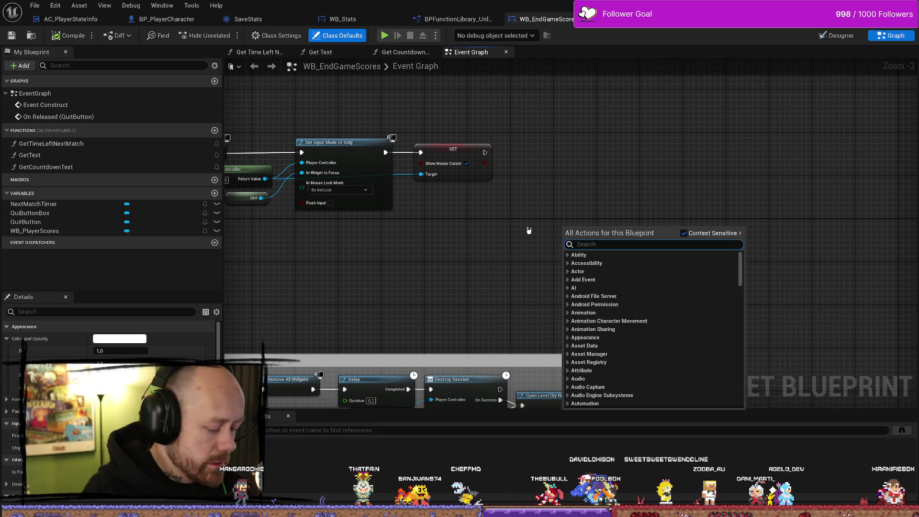
type("get own")
key("Return")
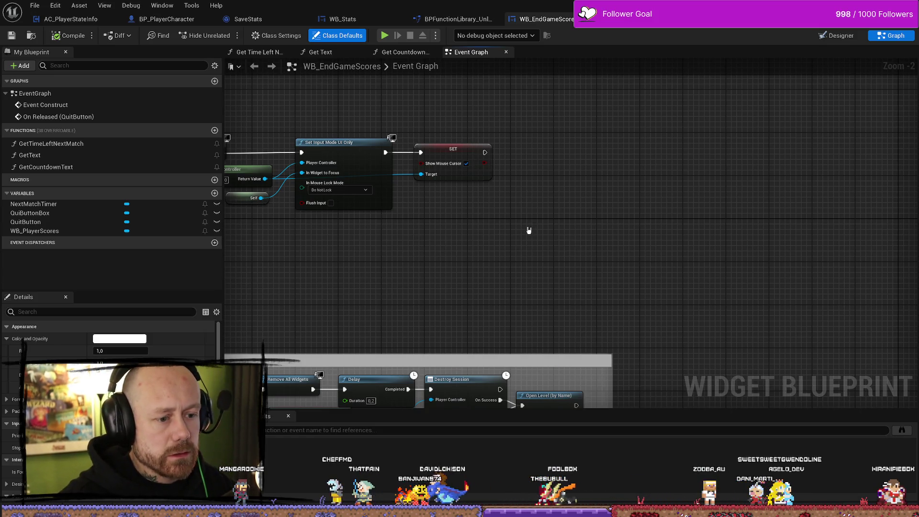
left_click_drag(634, 244, 678, 218)
type("playerstat")
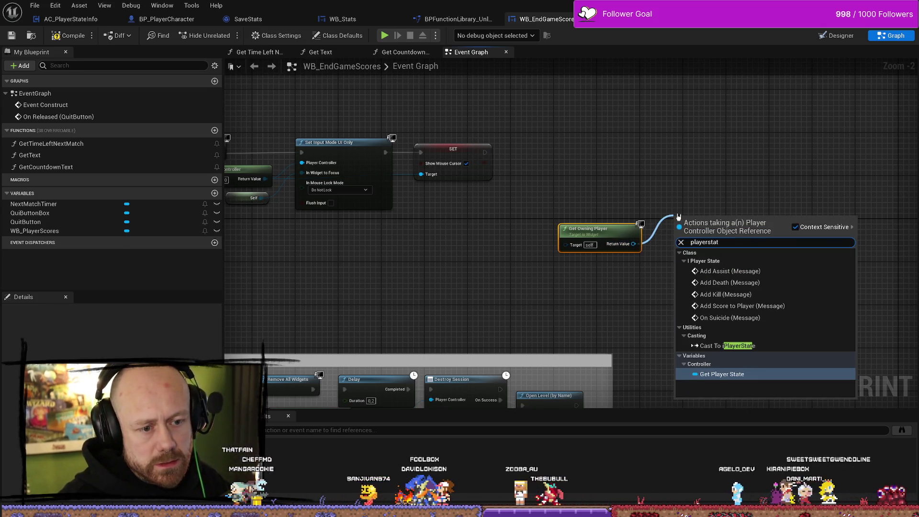
key("Return")
mouse_move(706, 216)
left_mouse_down()
mouse_move(593, 215)
mouse_move(637, 211)
mouse_move(600, 194)
left_mouse_up()
- Add Get Component by Class from the player state with class AC_PlayerStateInfo
type("ge")
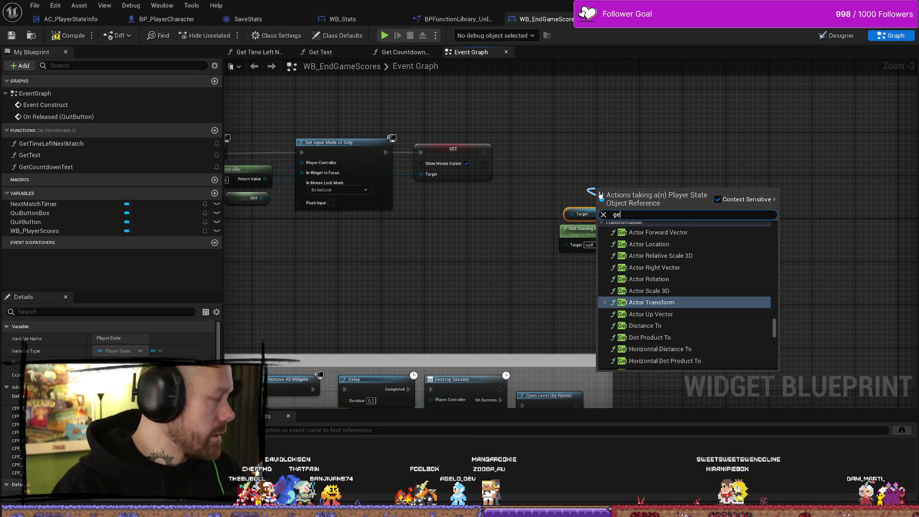
type("t comüp")
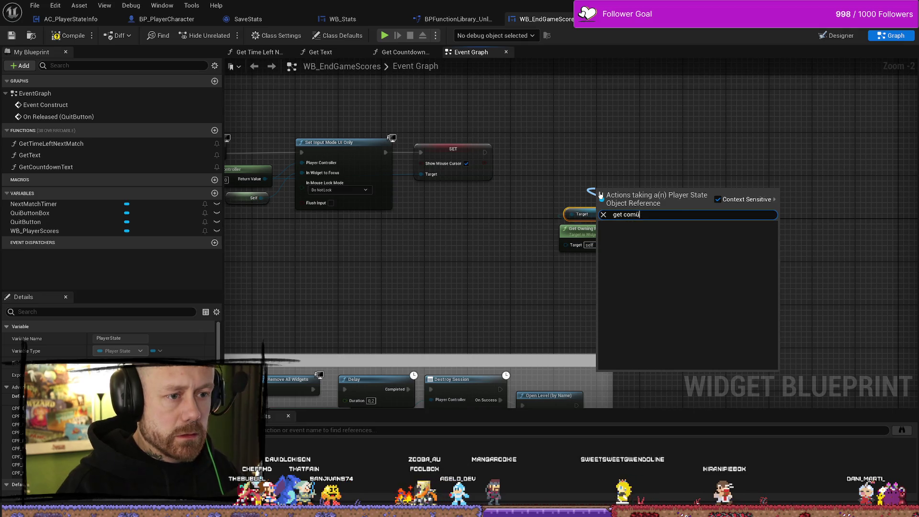
key("BackSpace")
type("ponen")
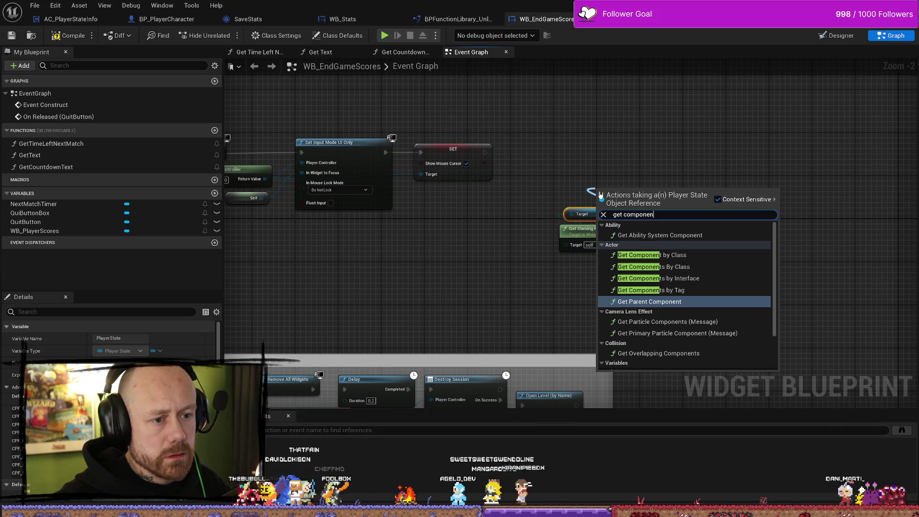
key("Up")
key("Up")
key("Up")
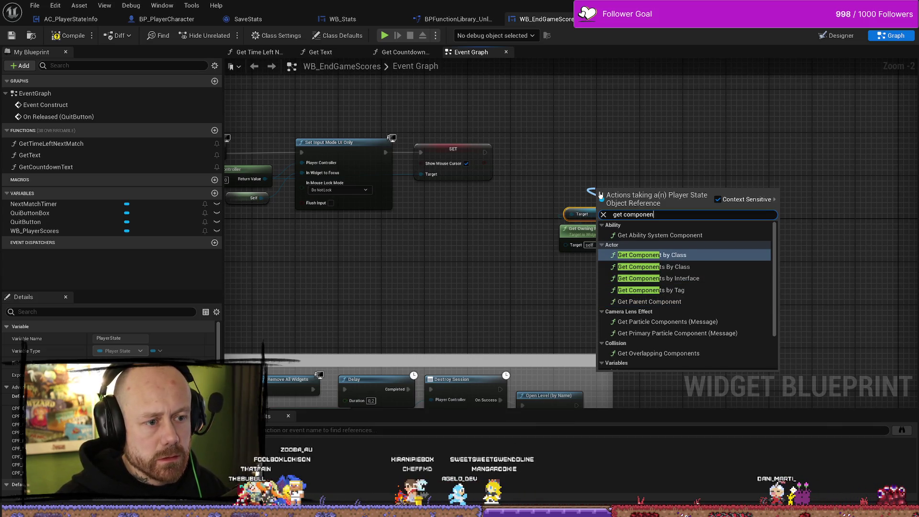
key("Return")
mouse_move(629, 191)
left_mouse_down()
mouse_move(618, 165)
mouse_move(596, 165)
left_mouse_up()
left_click(602, 196)
type("playerst")
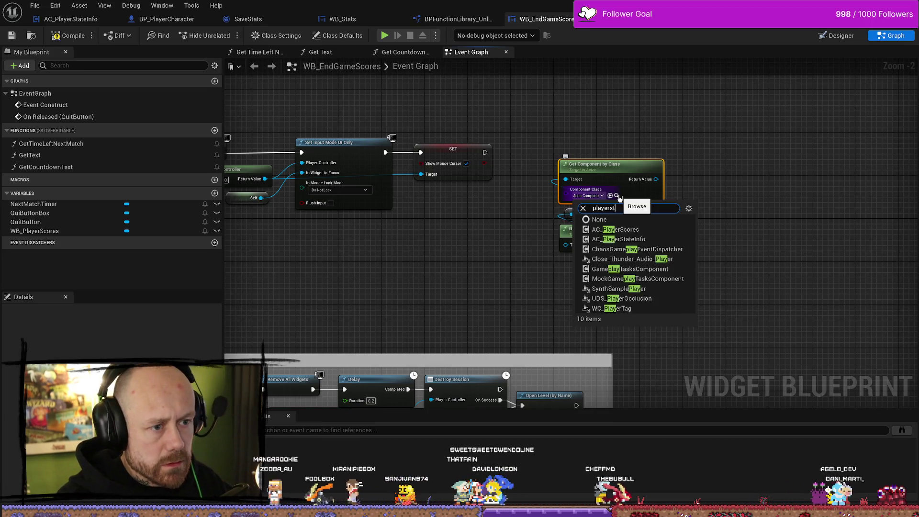
type("at")
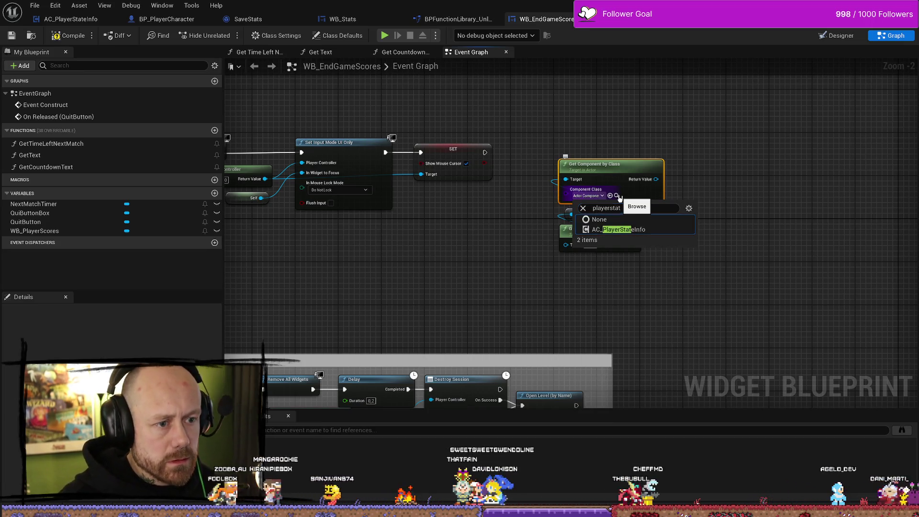
key("Return")
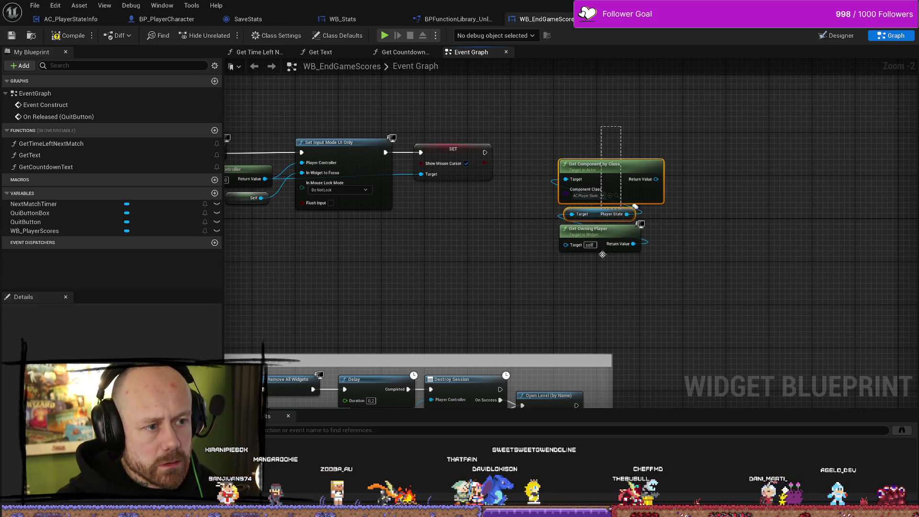
left_click_drag(634, 122, 551, 253)
- Get As Save Stats from the component, call Total Games Played, and wire SET's execution into it
mouse_move(613, 163)
left_mouse_down()
mouse_move(603, 223)
mouse_move(674, 231)
mouse_move(596, 206)
left_mouse_up()
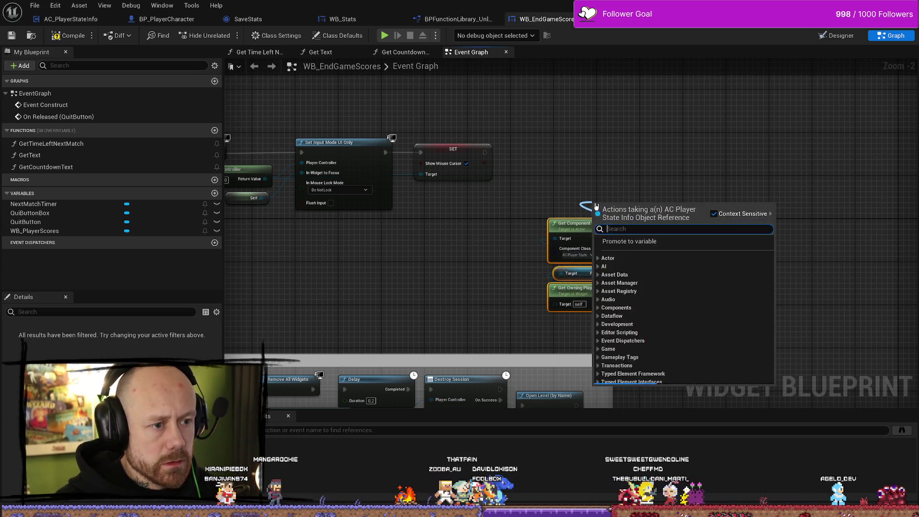
type("as sa")
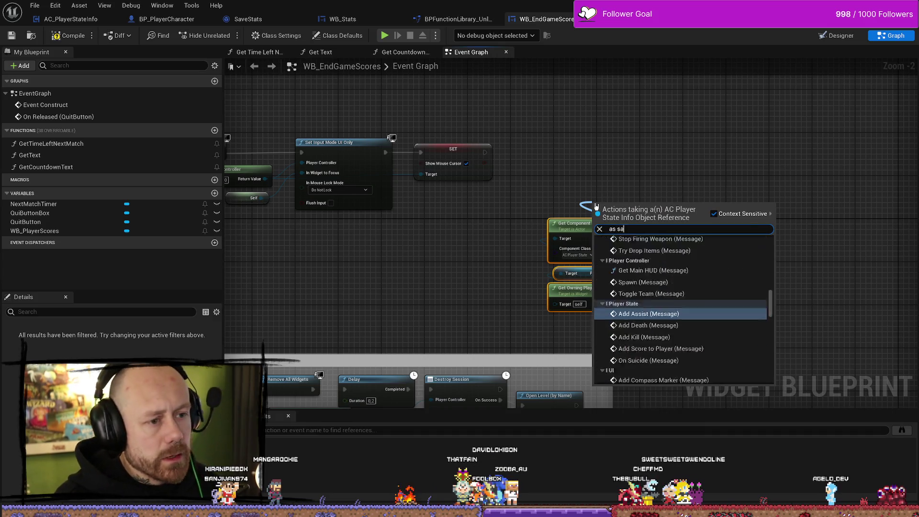
type("ve")
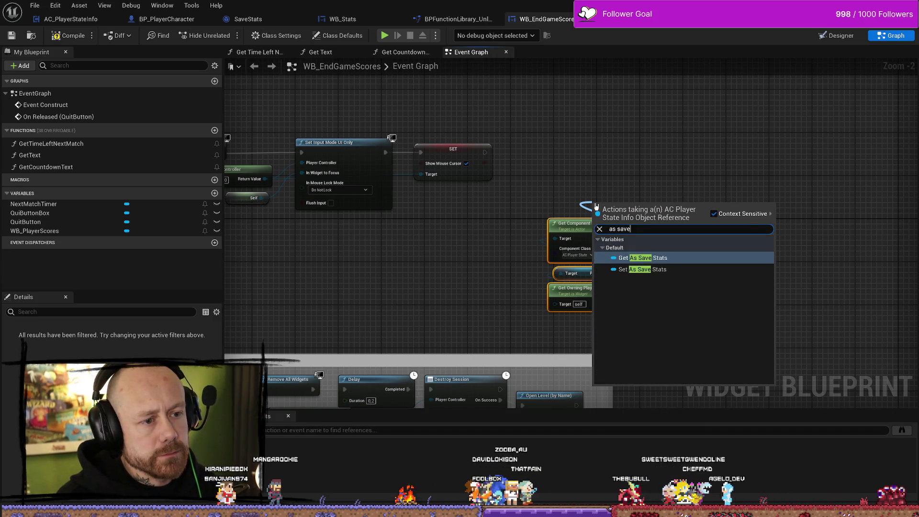
left_click(642, 257)
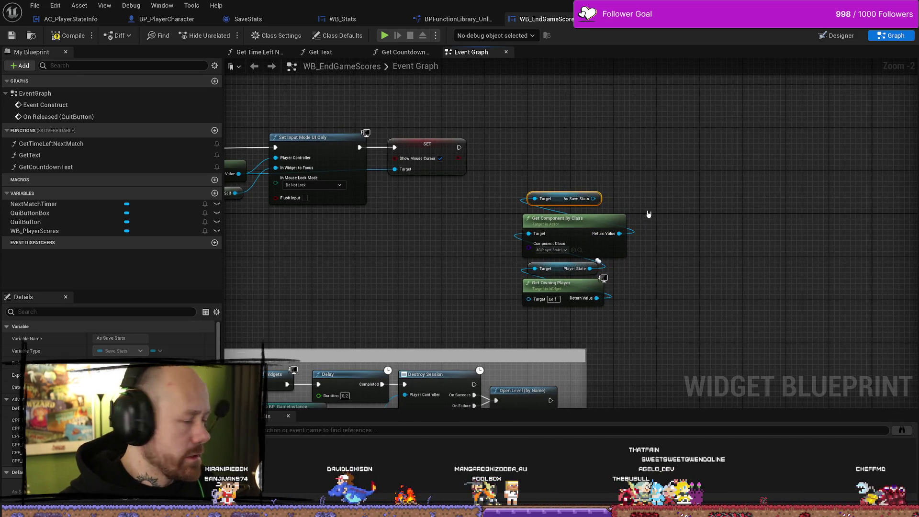
left_click_drag(594, 198, 616, 171)
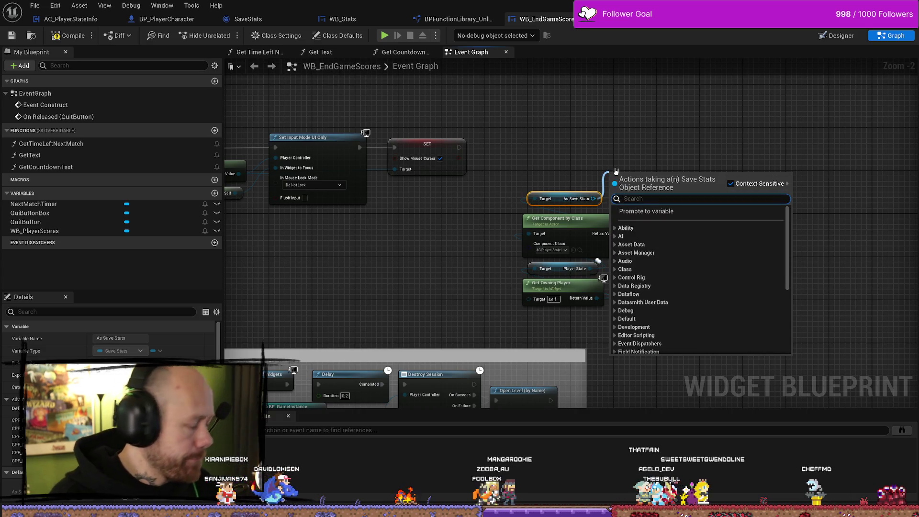
type("total games")
key("Return")
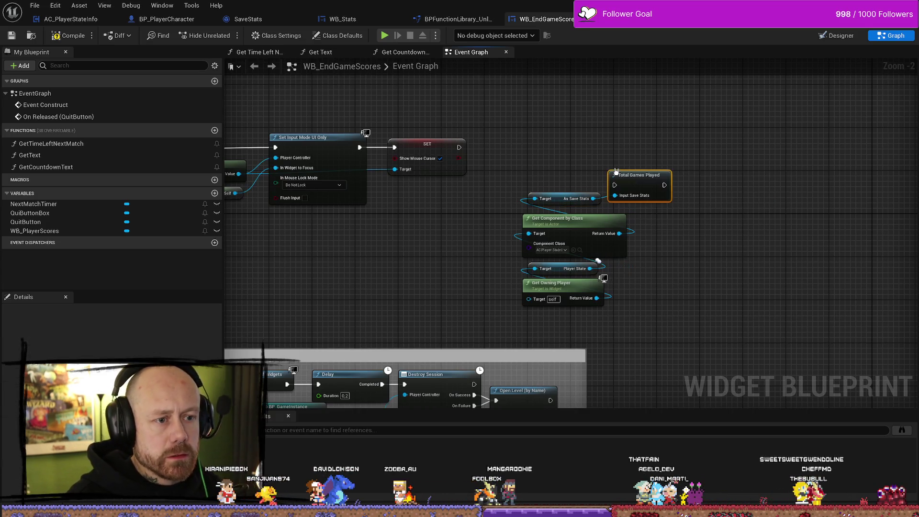
mouse_move(616, 171)
left_mouse_down()
mouse_move(585, 145)
mouse_move(557, 144)
left_mouse_up()
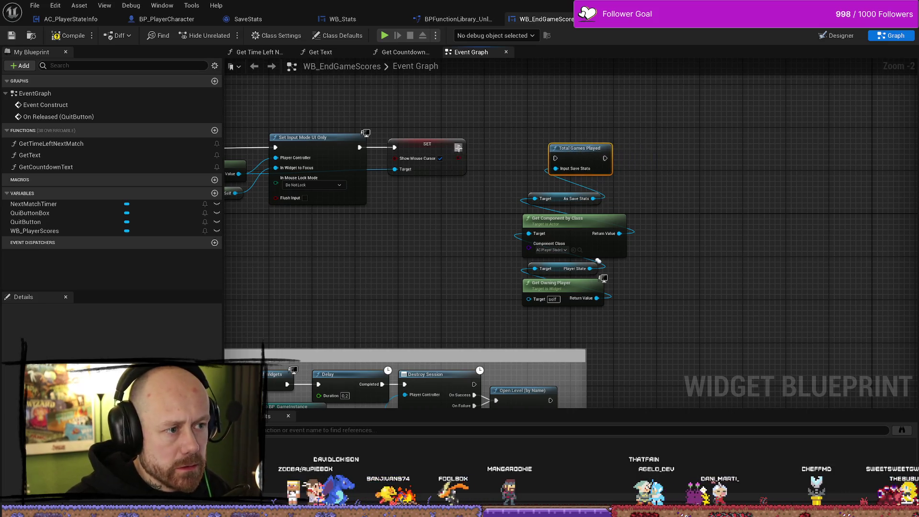
left_click_drag(458, 147, 555, 158)
- Select the nodes below Total Games Played, then start and cancel a follow-up execution wire
left_click_drag(632, 312, 589, 151)
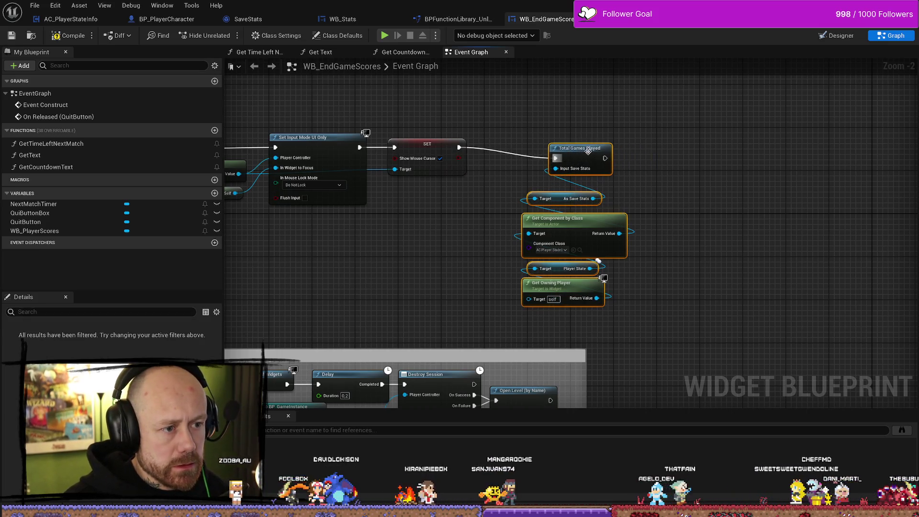
left_click_drag(527, 149, 586, 150)
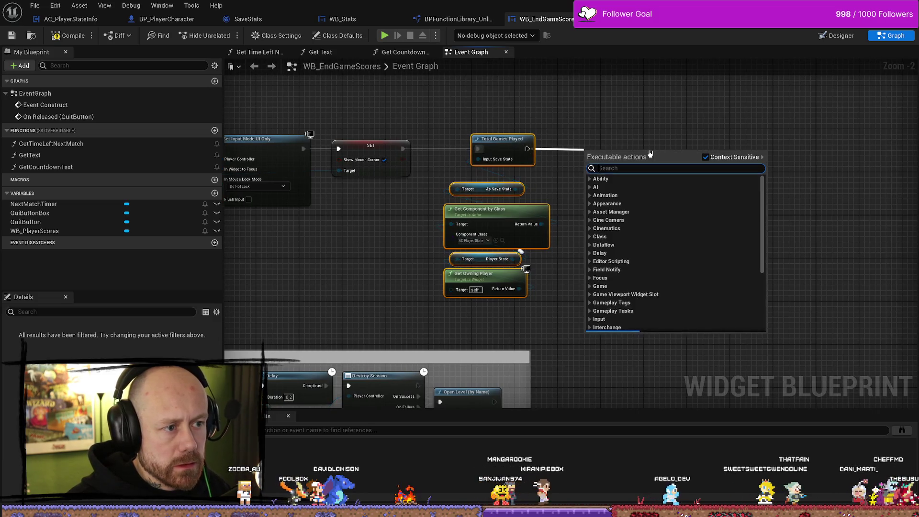
type("h")
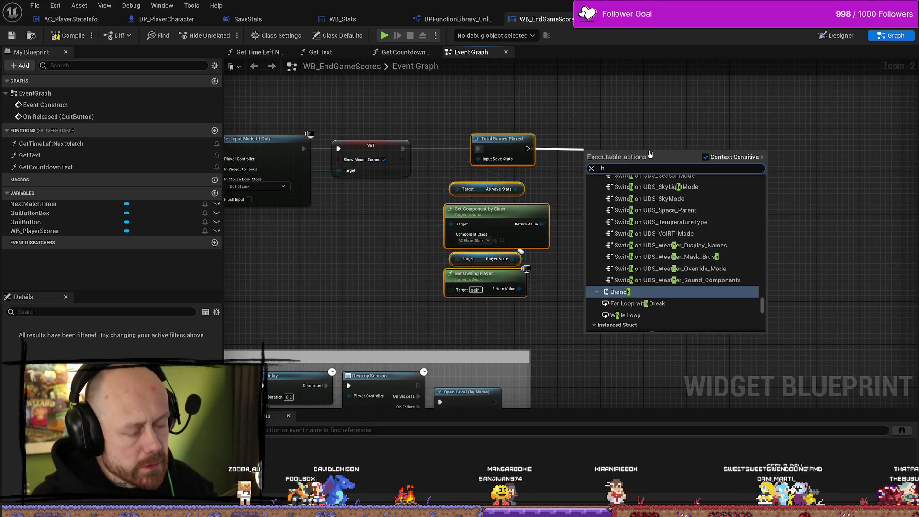
key("BackSpace")
type("games ö")
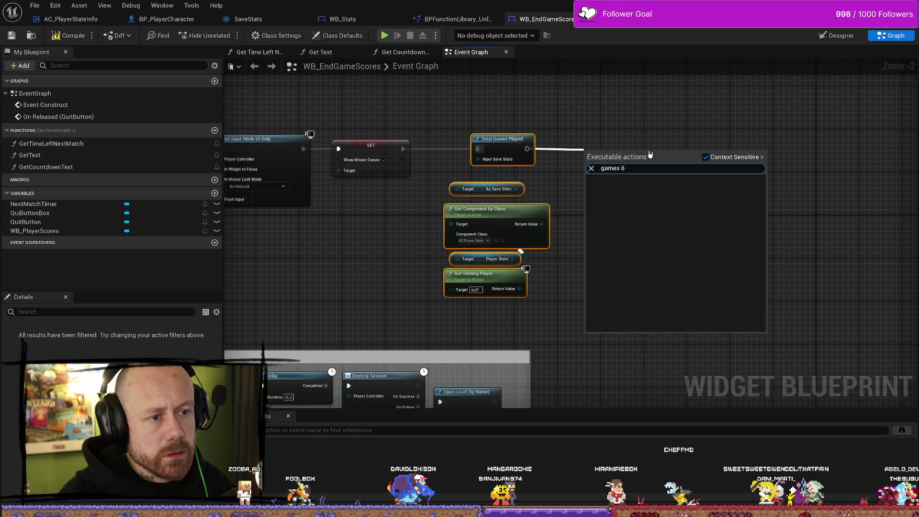
key("BackSpace")
key("BackSpace")
key("BackSpace")
key("Escape")
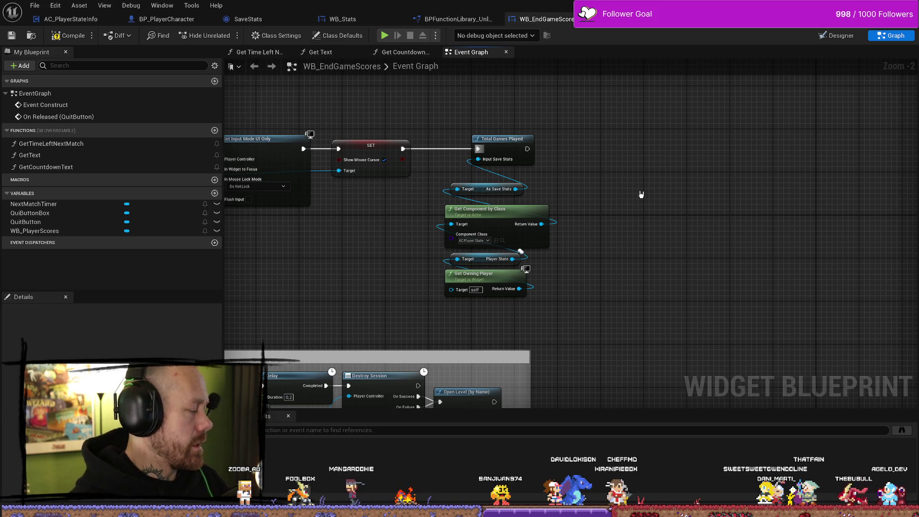
- Add a Save Game to Slot node after Total Games Played, then delete it
left_click_drag(647, 162, 534, 165)
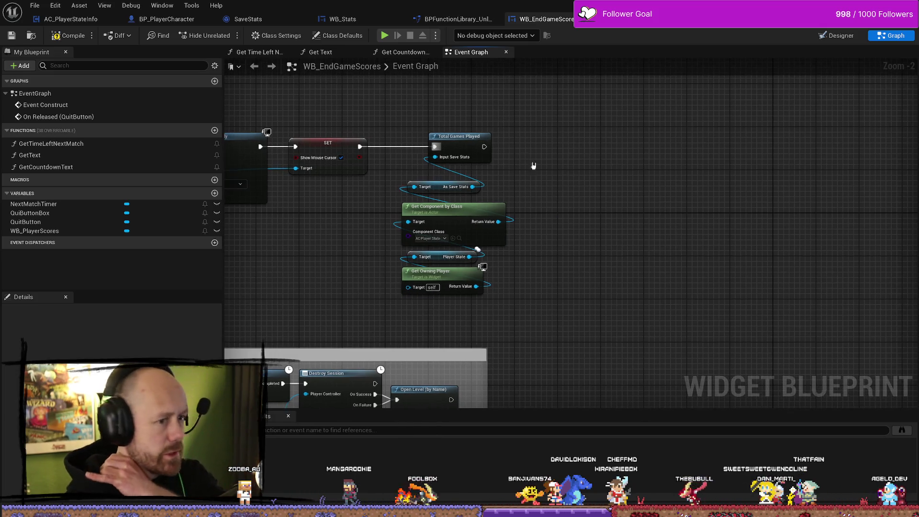
left_click_drag(484, 147, 598, 162)
type("save gha")
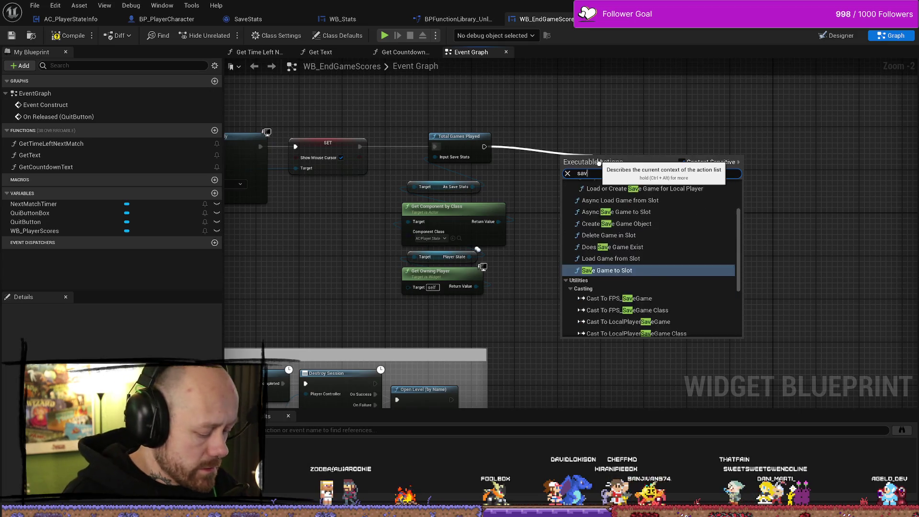
key("BackSpace")
key("BackSpace")
type("ame")
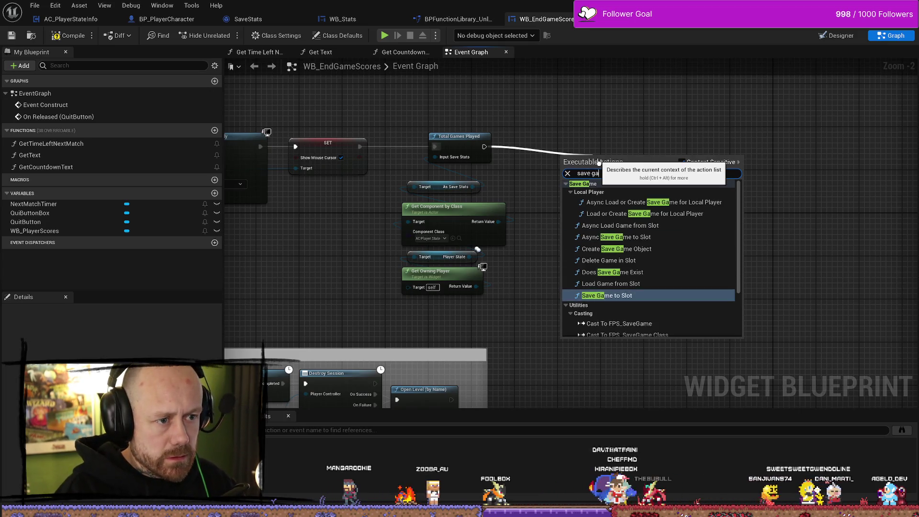
key("Return")
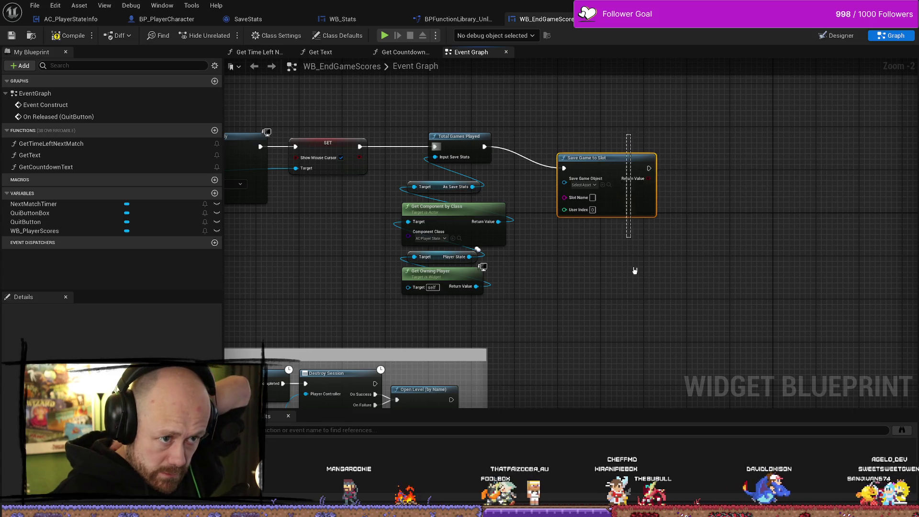
key("Delete")
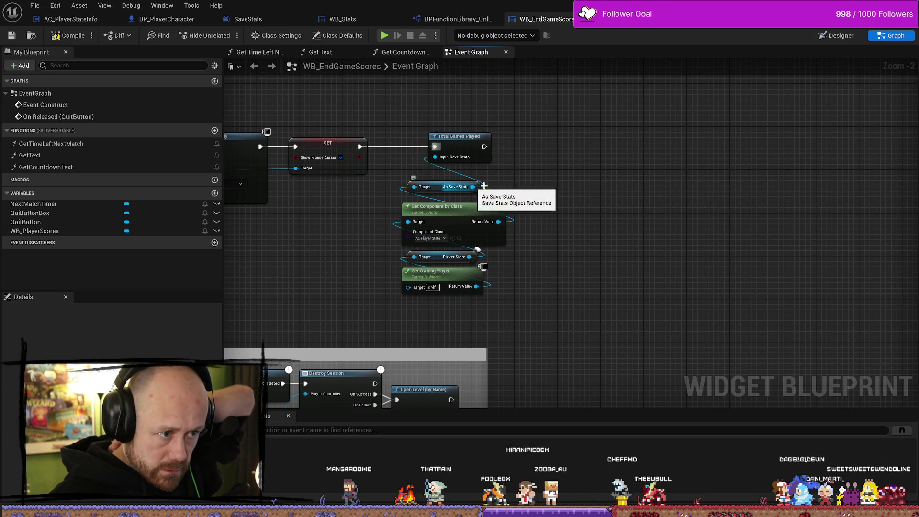
- Add Save Stats from the AC Player State Info component and run it after Total Games Played
left_click_drag(472, 187, 640, 195)
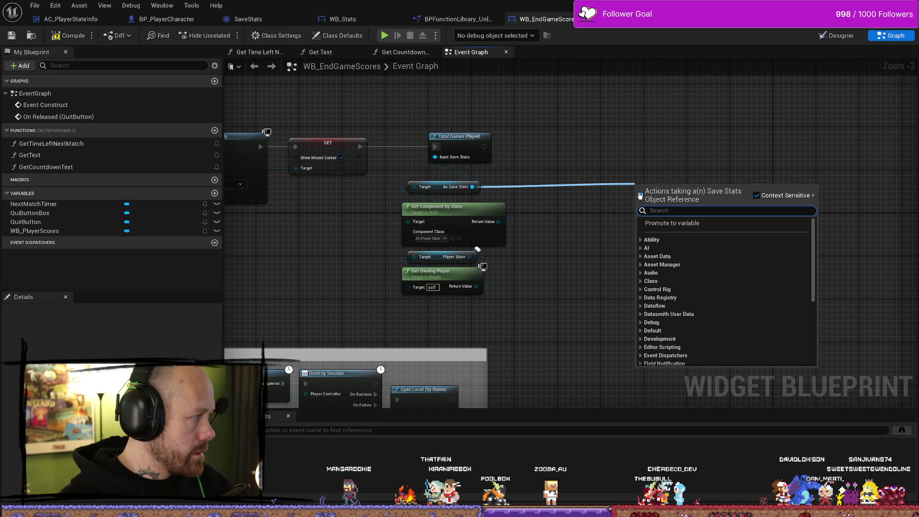
left_click(604, 169)
left_click_drag(498, 222, 606, 240)
type("sa")
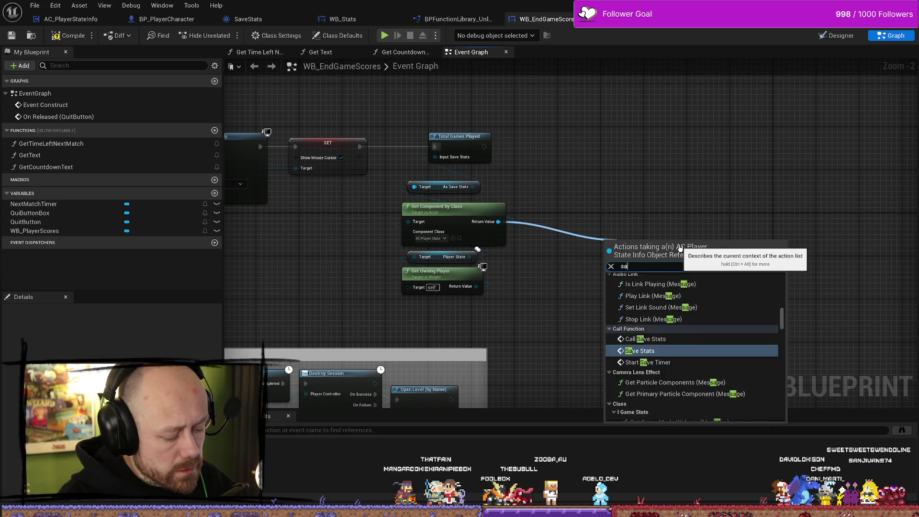
type("ve stats")
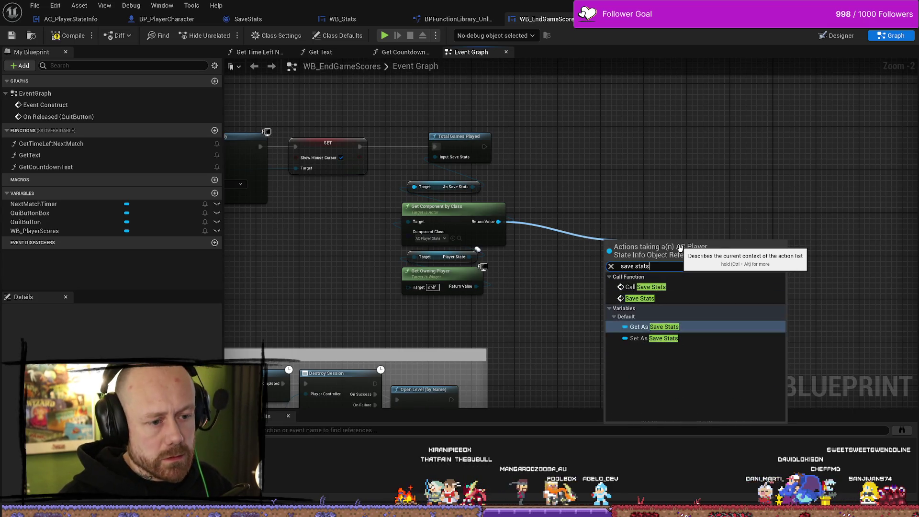
key("Return")
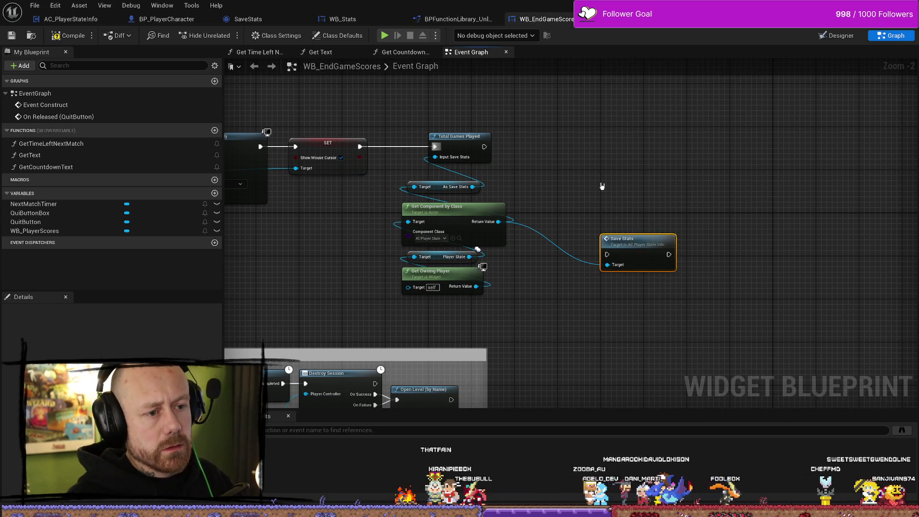
left_click_drag(622, 242, 618, 161)
mouse_move(484, 146)
left_mouse_down()
mouse_move(573, 185)
mouse_move(624, 147)
left_mouse_up()
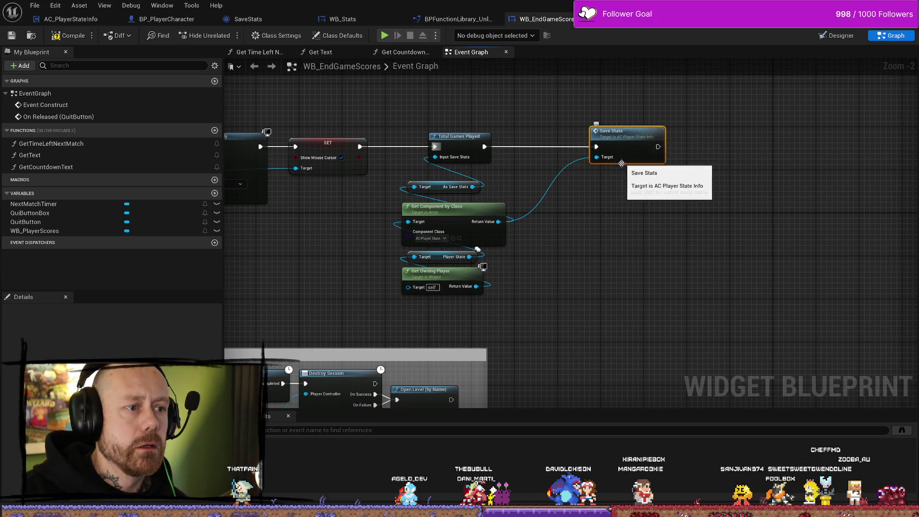
left_click_drag(621, 134, 772, 128)
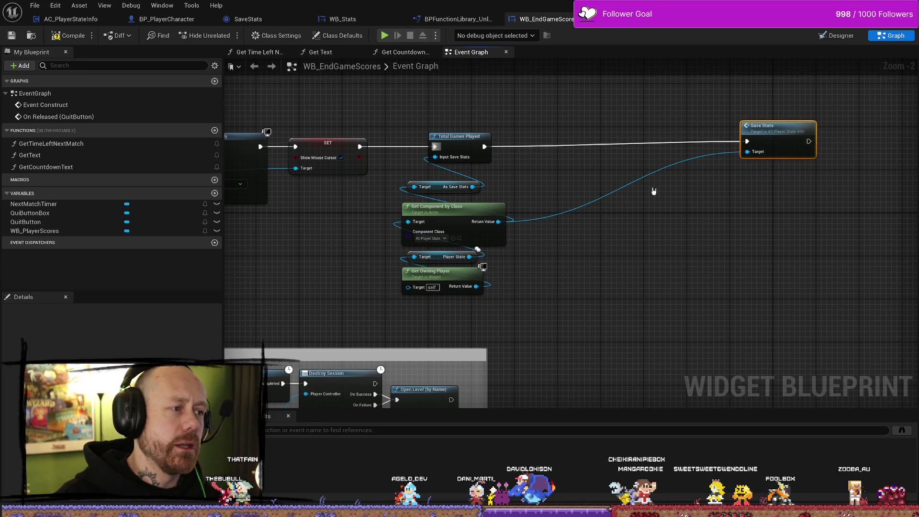
- Add a Get Game Mode node to the graph below the Event Construct chain
right_click(634, 254)
type("get ")
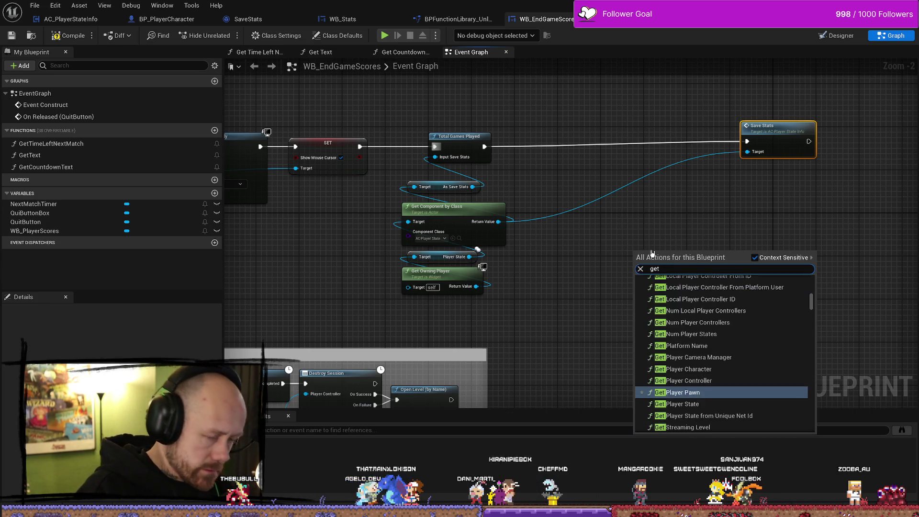
type("ga")
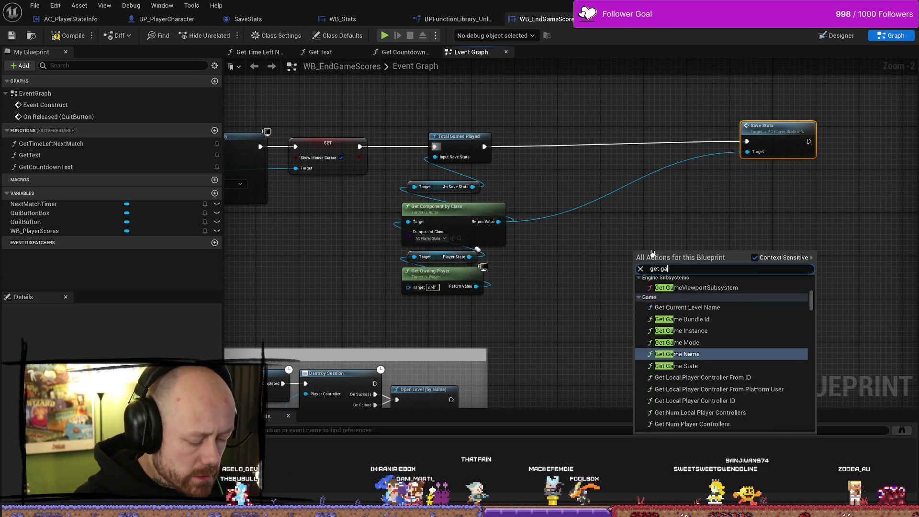
type("me mo")
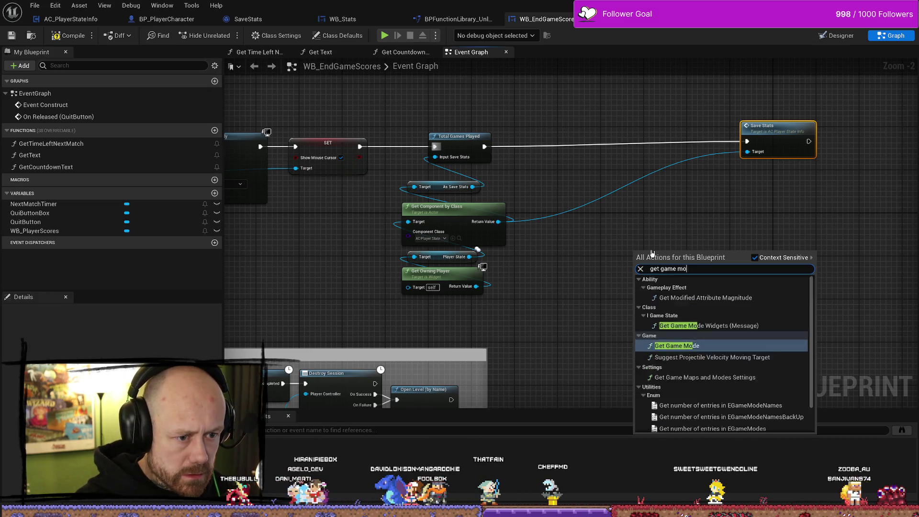
type("de")
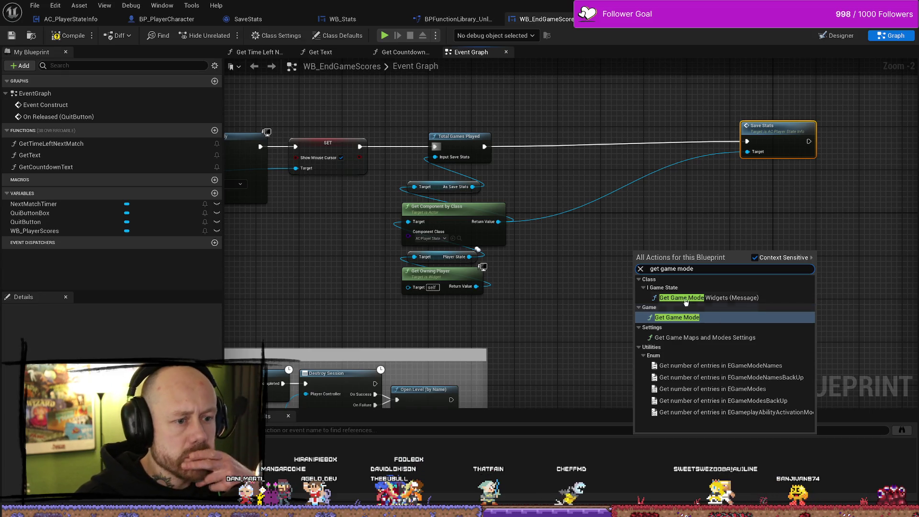
left_click(684, 318)
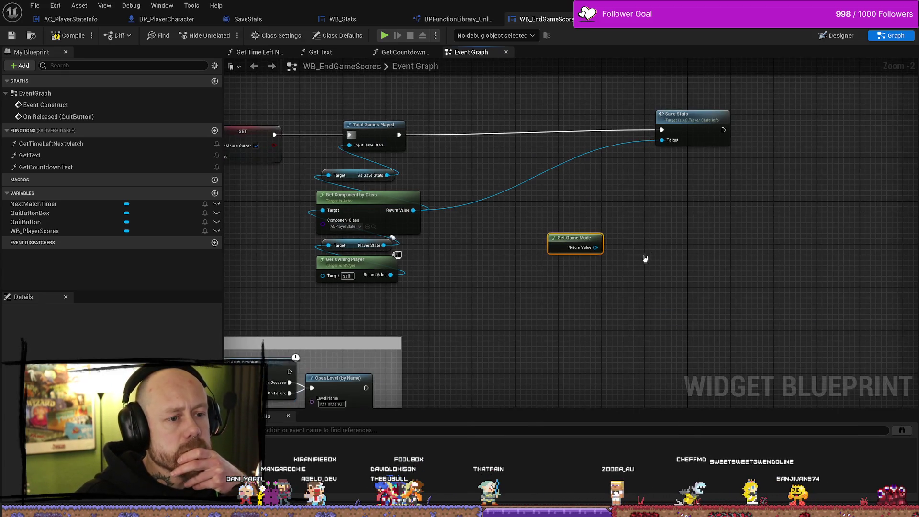
left_click_drag(574, 238, 516, 264)
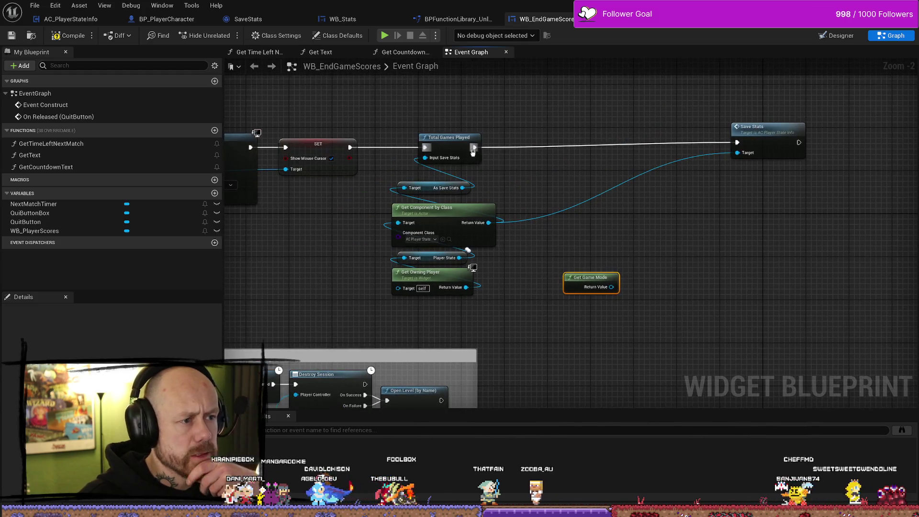
mouse_move(479, 143)
left_mouse_down()
mouse_move(536, 149)
mouse_move(496, 143)
mouse_move(512, 145)
left_mouse_up()
- Insert a Print String after Total Games Played showing the game mode's display name
type("prin")
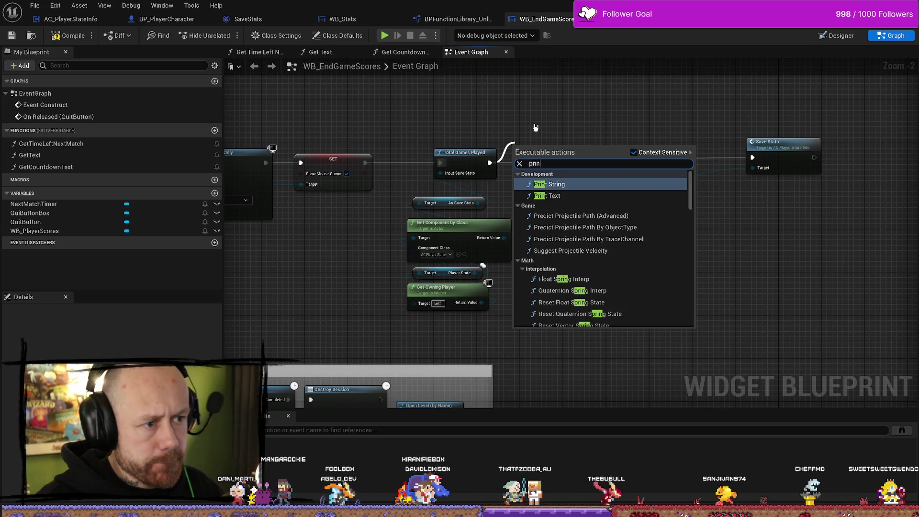
key("Return")
left_click_drag(528, 159, 566, 158)
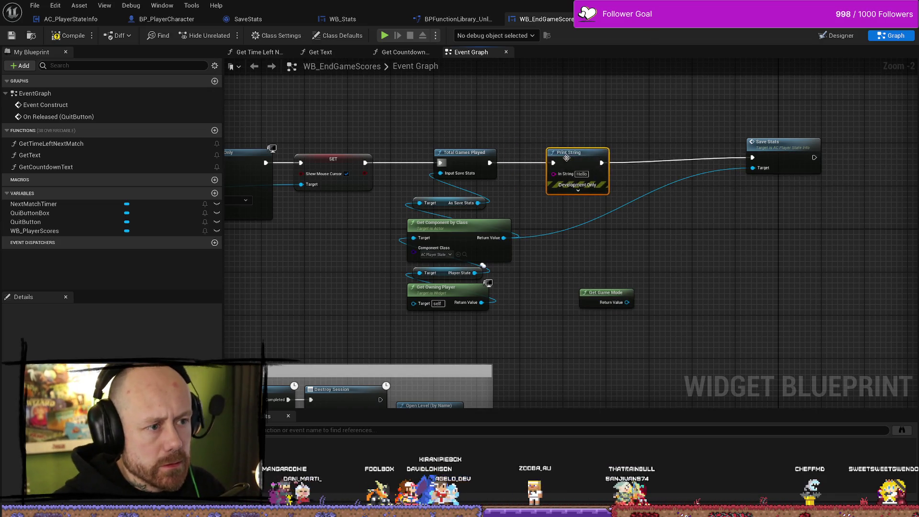
left_click_drag(628, 303, 555, 174)
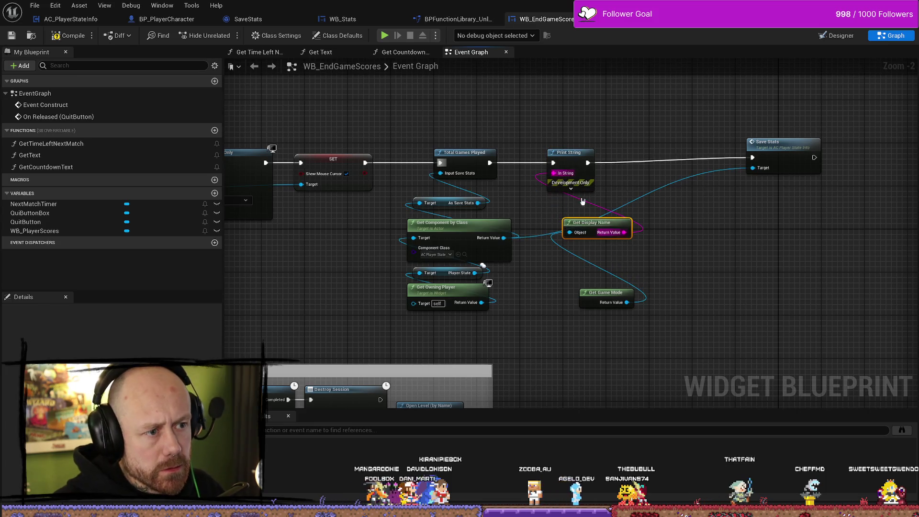
left_click_drag(593, 218, 607, 251)
- Compile the WB_EndGameScores blueprint and start a Play-in-Editor session
left_click(68, 35)
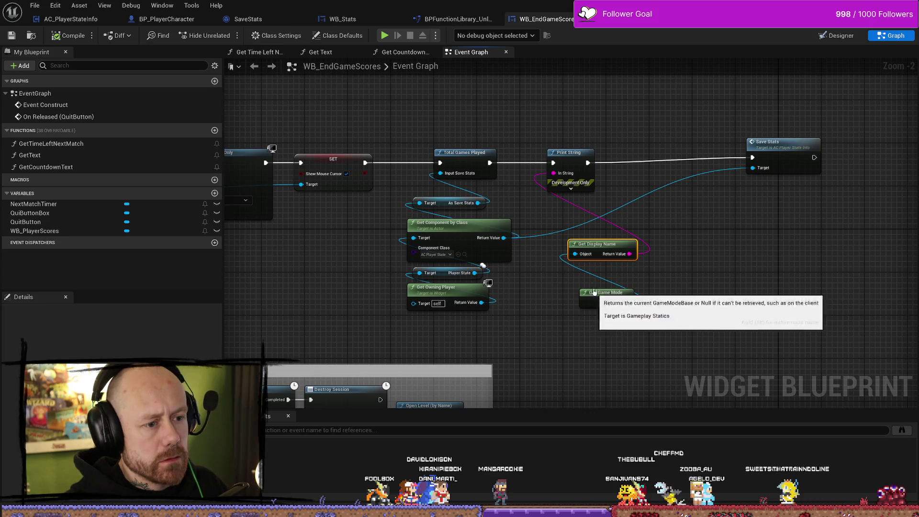
left_click_drag(606, 293, 600, 271)
key("alt+p")
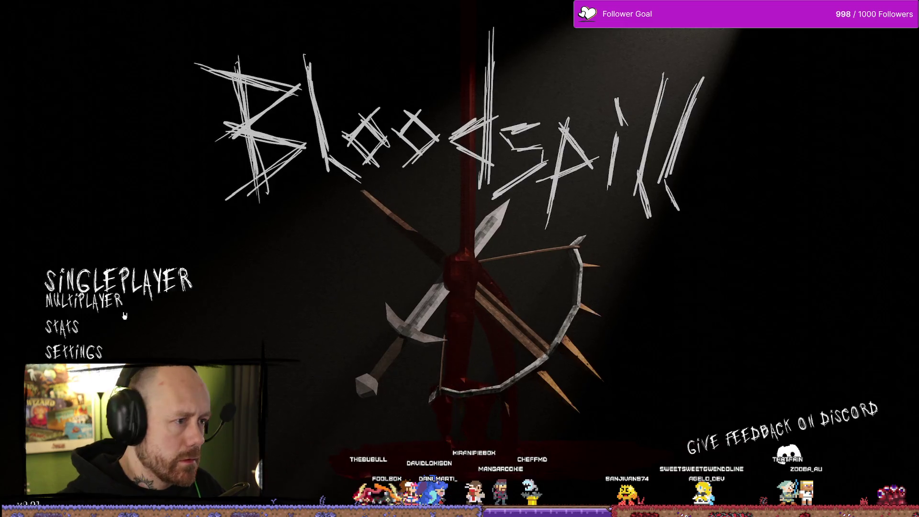
- Start a singleplayer Capture the Flag match on Ruined Village with zero bots and 1 point to win
key("Return")
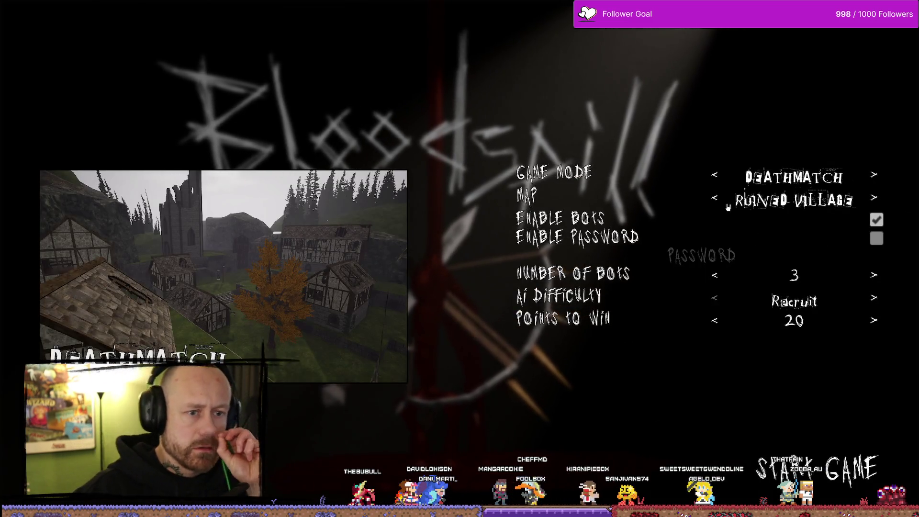
left_click(713, 200)
left_click(713, 200)
left_click(713, 200)
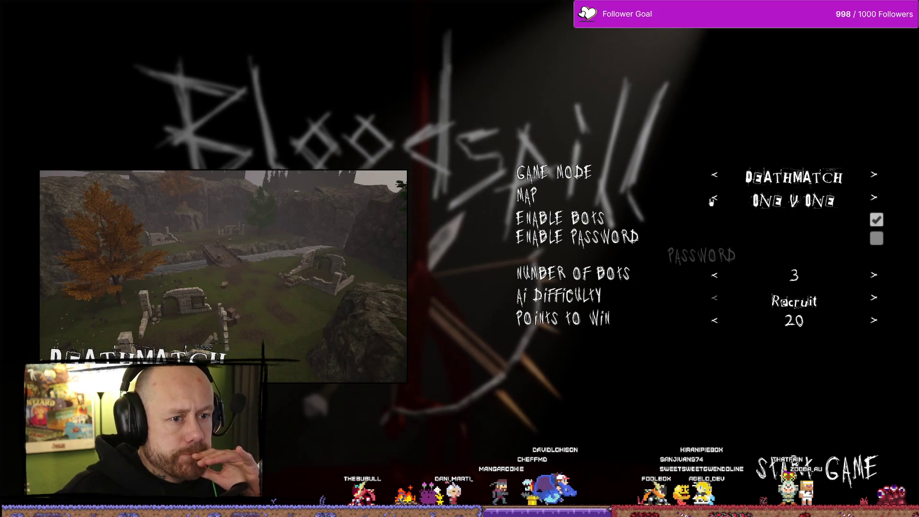
left_click(713, 200)
left_click(716, 177)
left_click(717, 178)
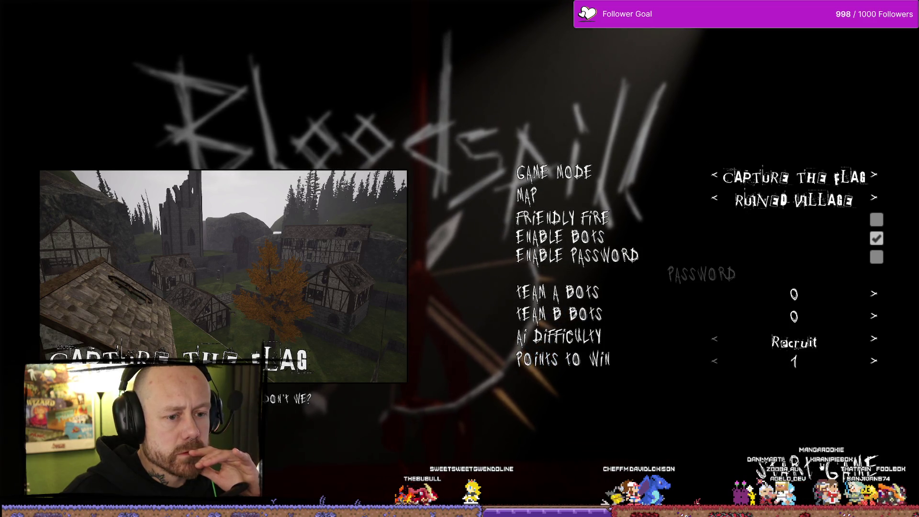
left_click(812, 464)
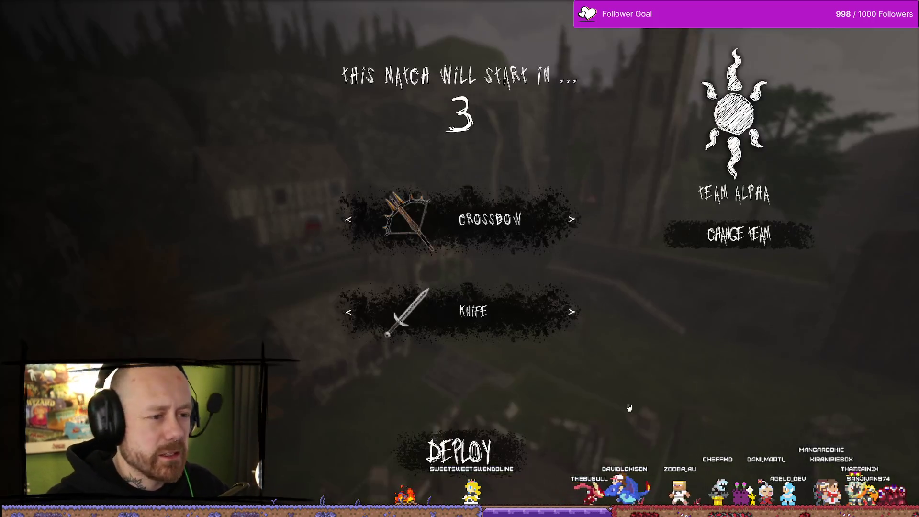
- Deploy with the crossbow loadout, check the team scoreboard, and walk toward the stairs
key("space")
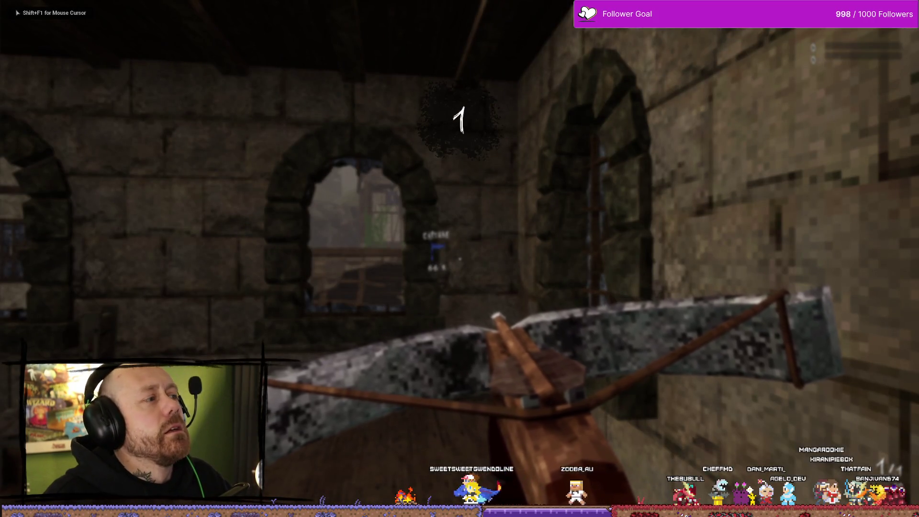
key("Tab")
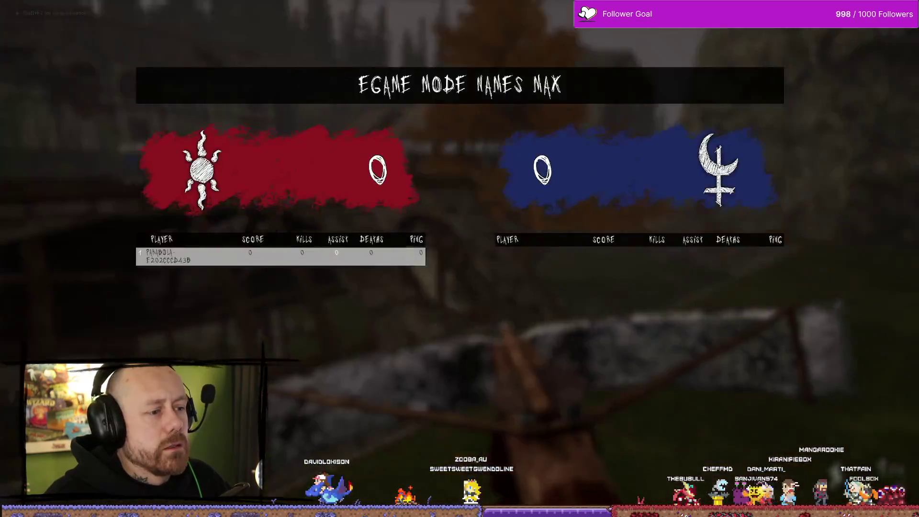
key("w")
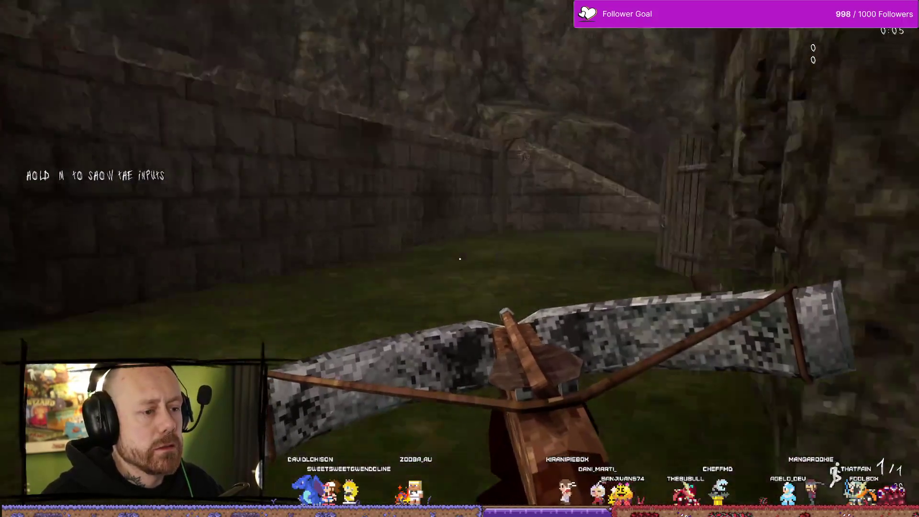
key("w")
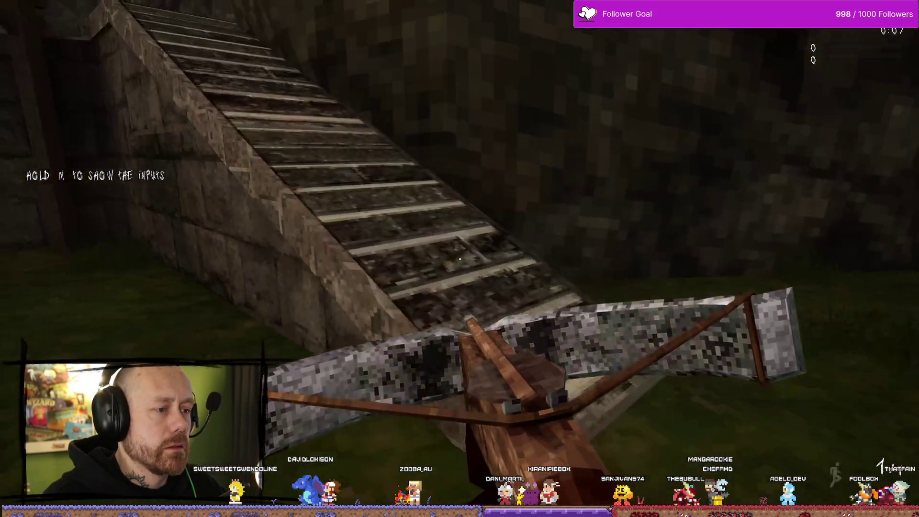